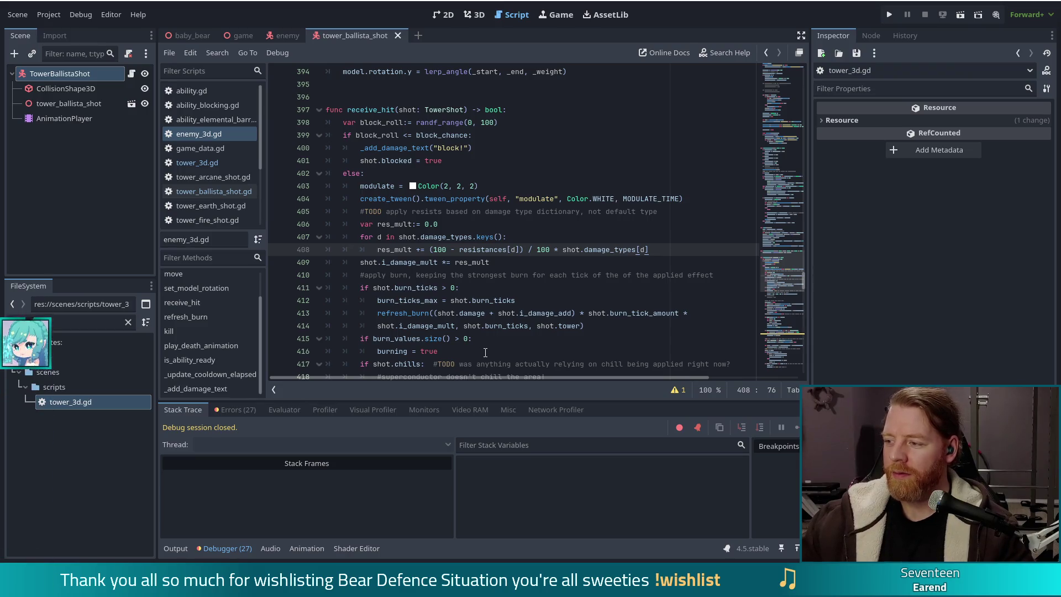
- Make the spaghet hat visible in the baby_bear scene, save it, and run the game
left_click(512, 326)
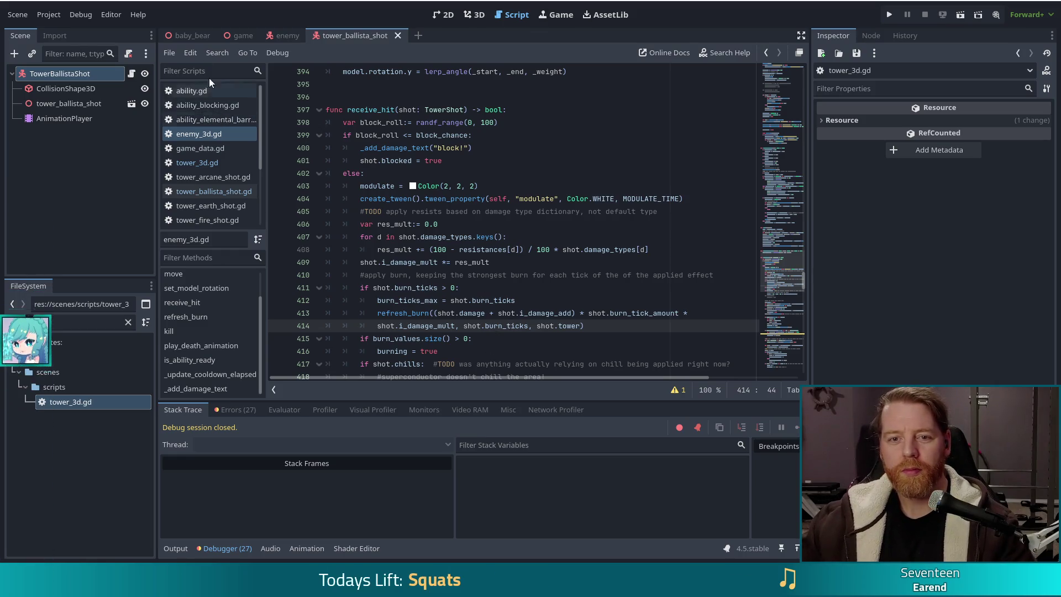
left_click(191, 35)
scroll(138, 137, "down", 8)
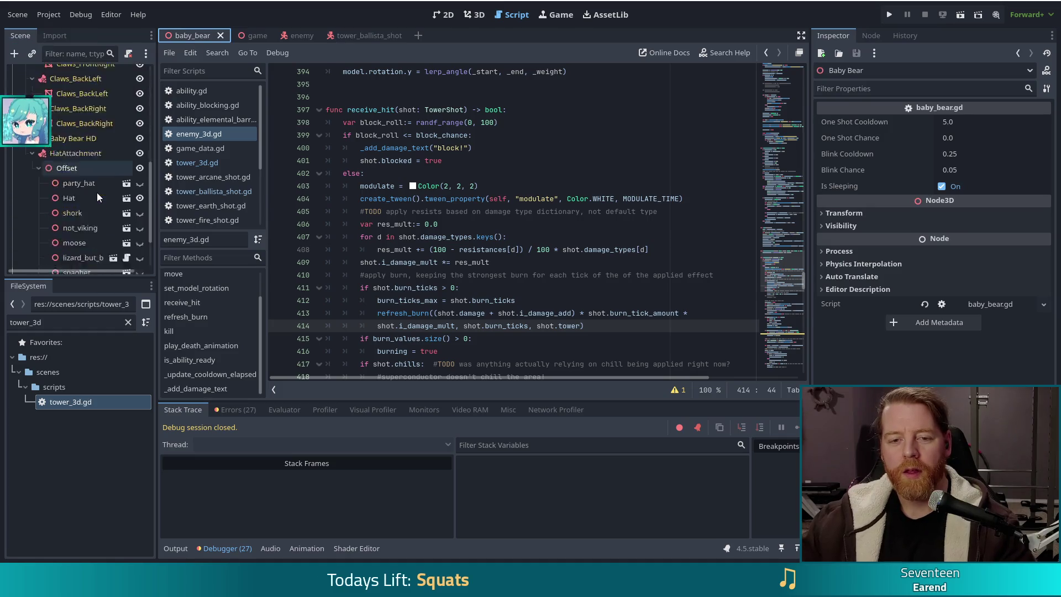
left_click(140, 139)
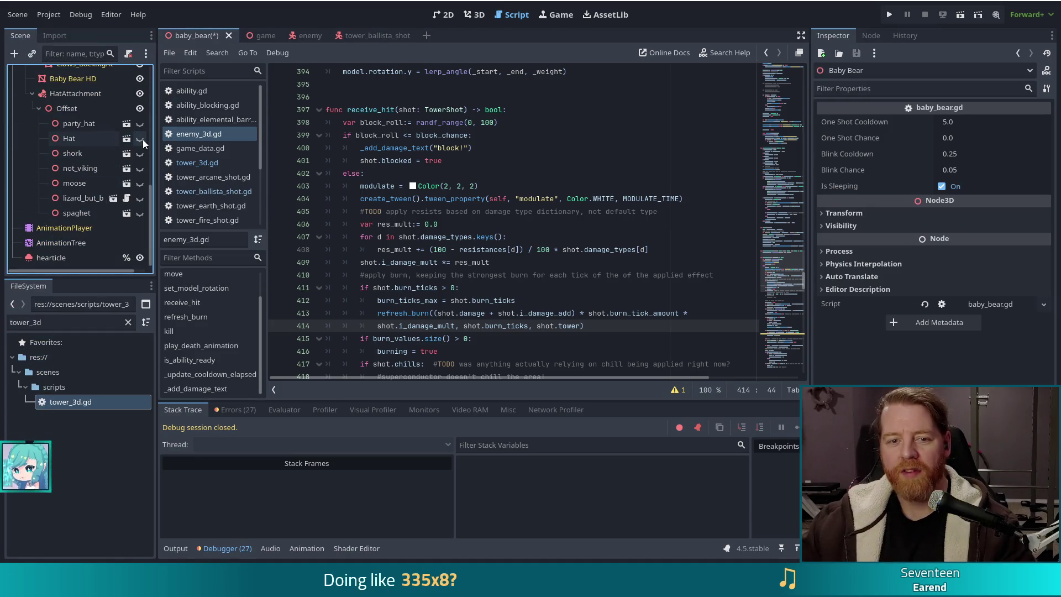
left_click(140, 213)
key("ctrl+s")
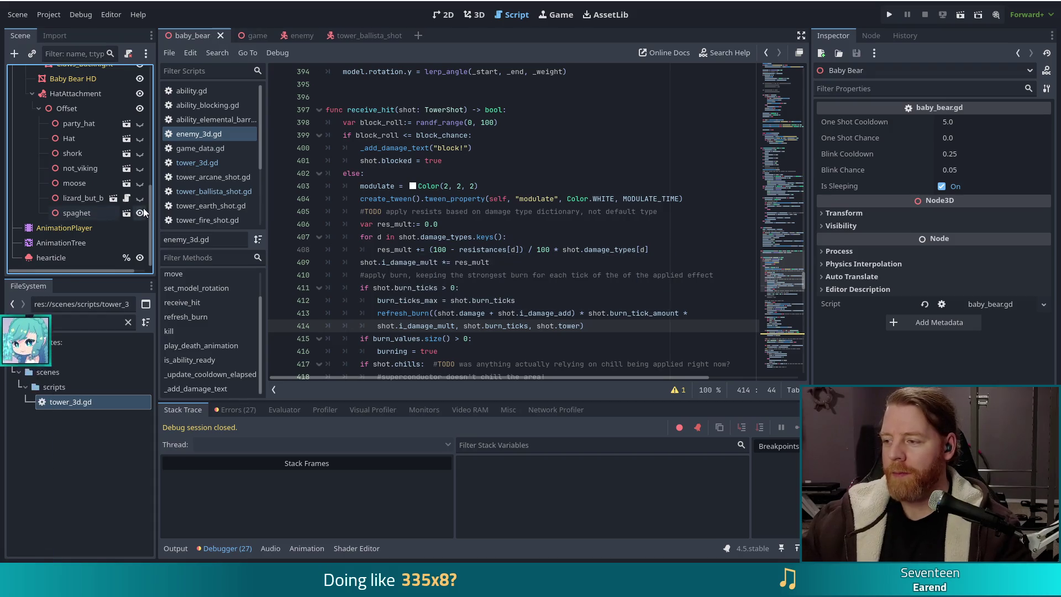
left_click(889, 14)
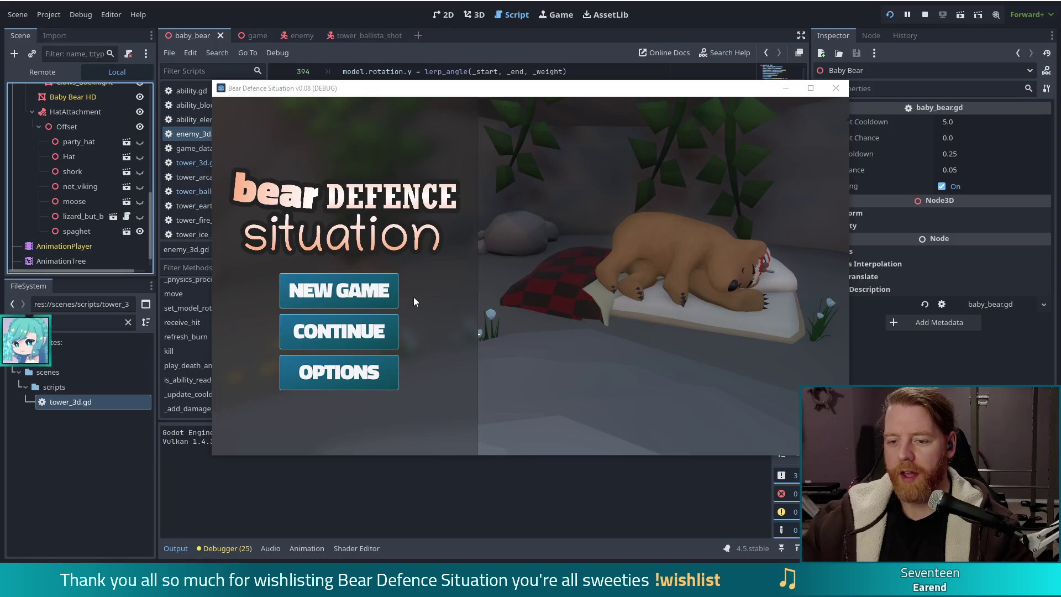
- Start a new game from the title menu and maximize the game window
left_click(332, 289)
left_click(810, 88)
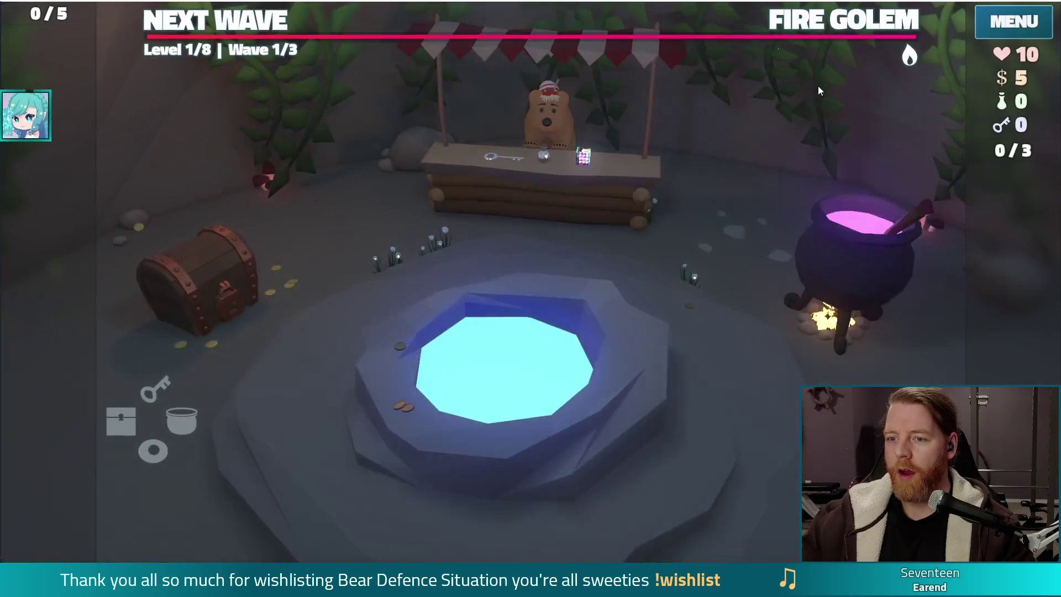
- Open the SHOP panel at the bear's stall on Level 1/8, Wave 1/3
left_click(533, 207)
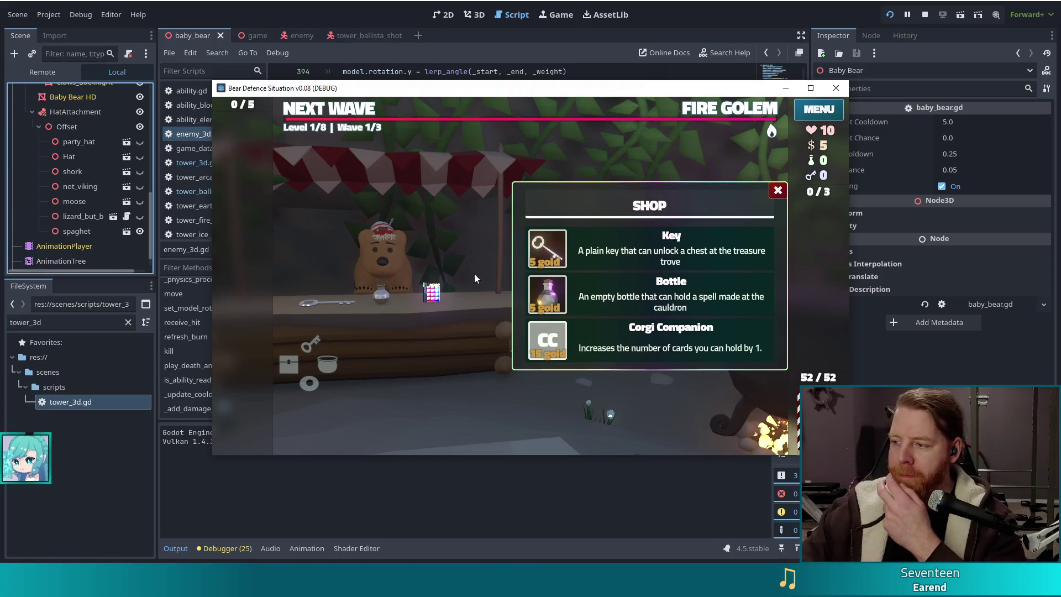
- Pet the shopkeeper bear, then stop the running game to return to the receive_hit script
left_click(396, 273)
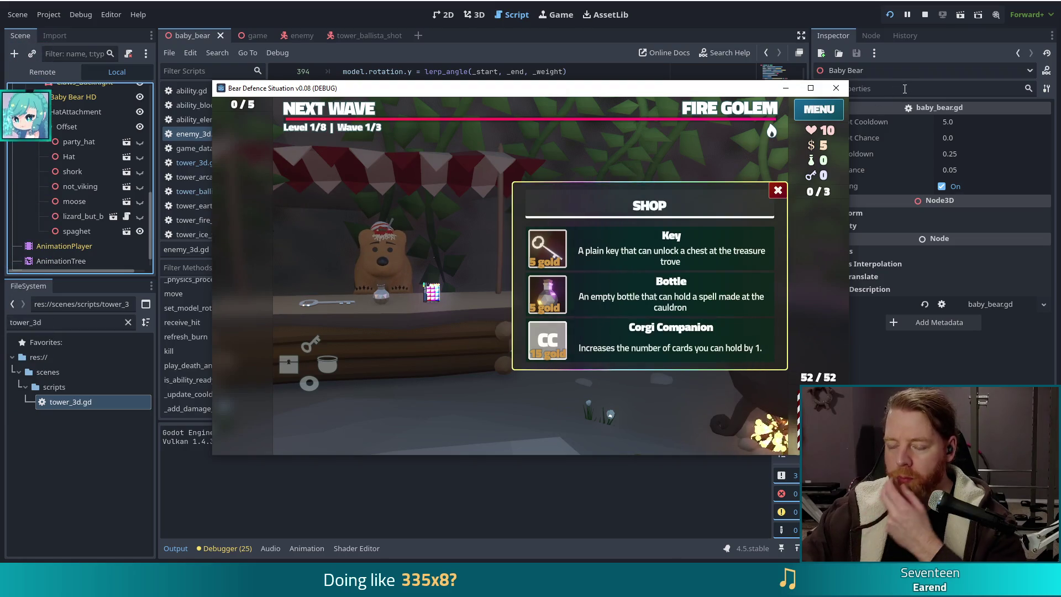
left_click(924, 15)
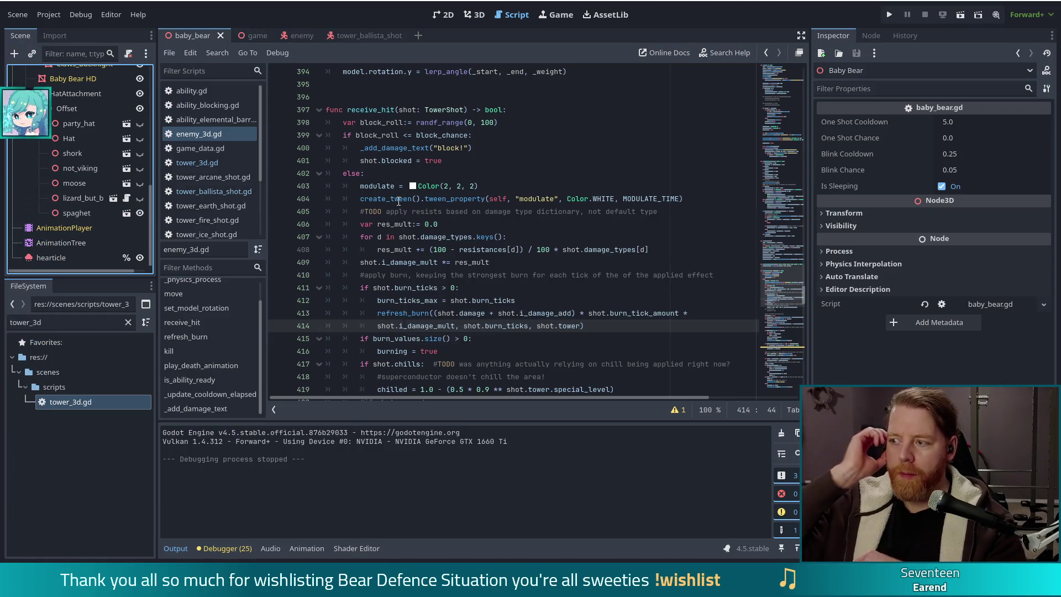
mouse_move(399, 201)
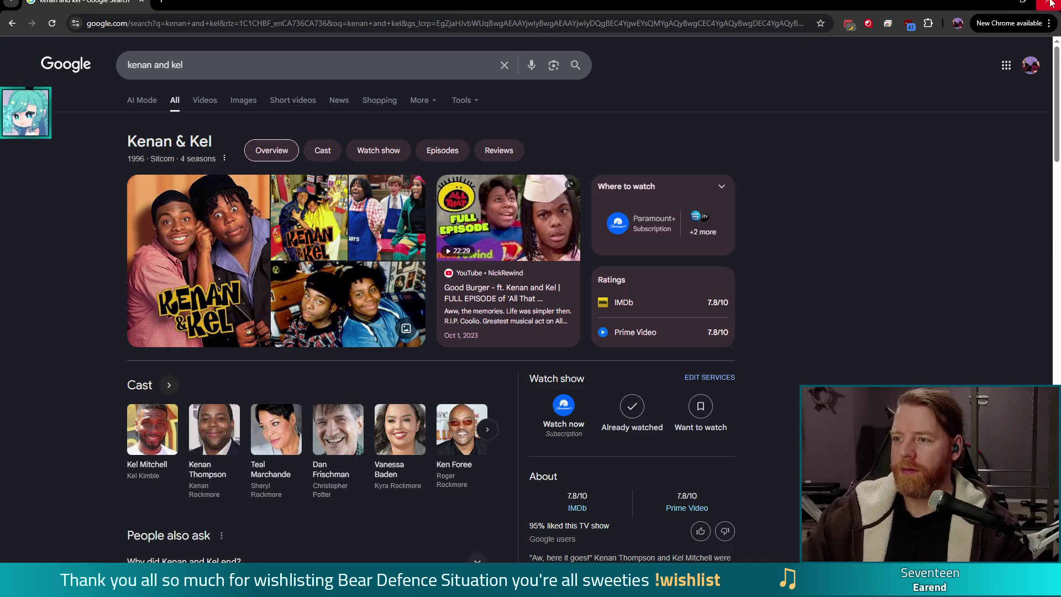
- Close the Chrome window to get back to the Godot editor
left_click(1051, 3)
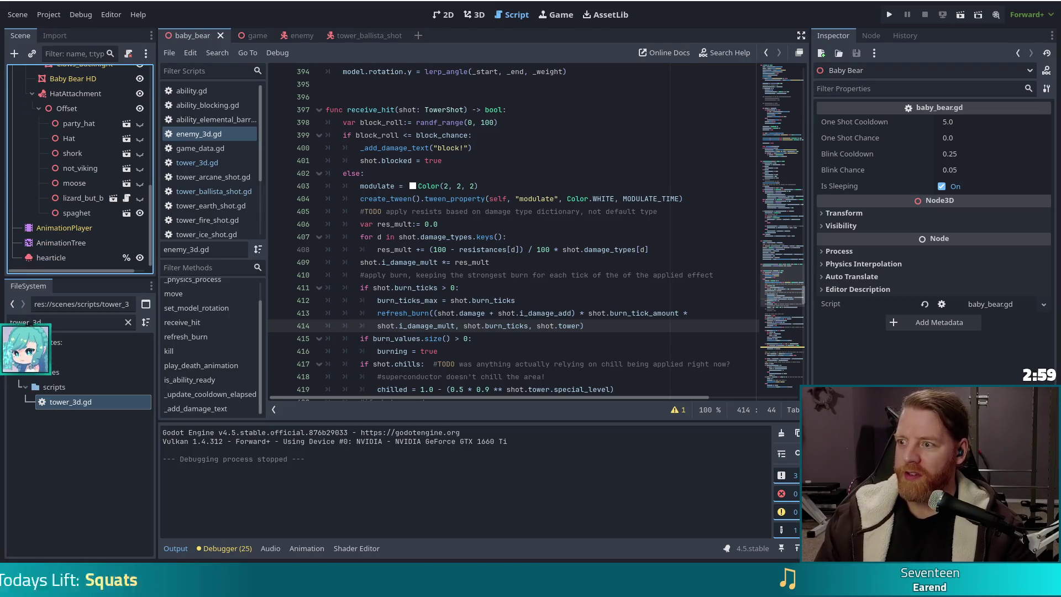
- Put the cursor on the loop over damage type keys in enemy_3d.gd's receive_hit
left_click(624, 237)
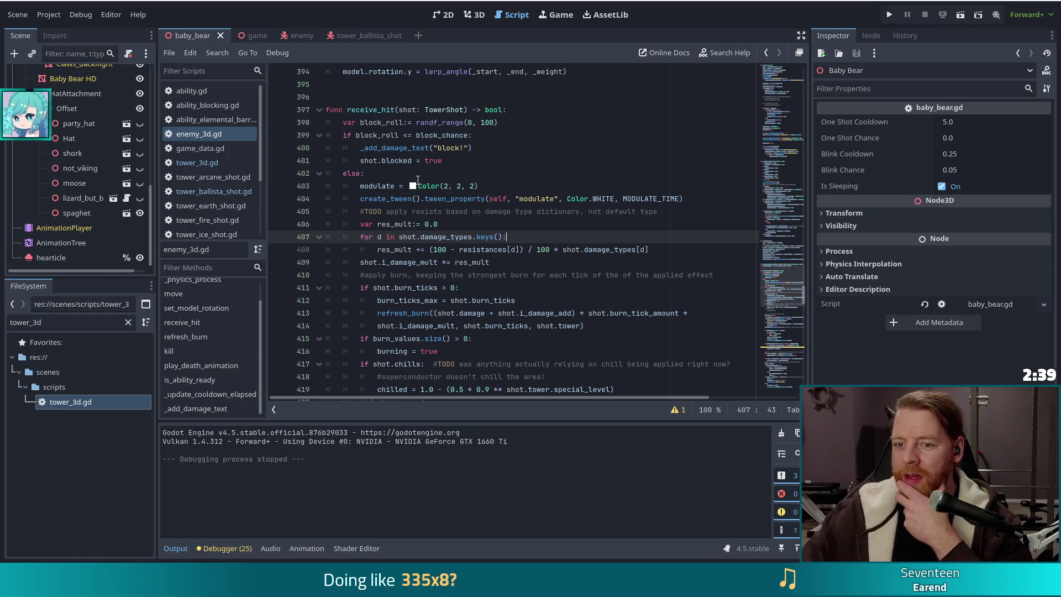
mouse_move(428, 184)
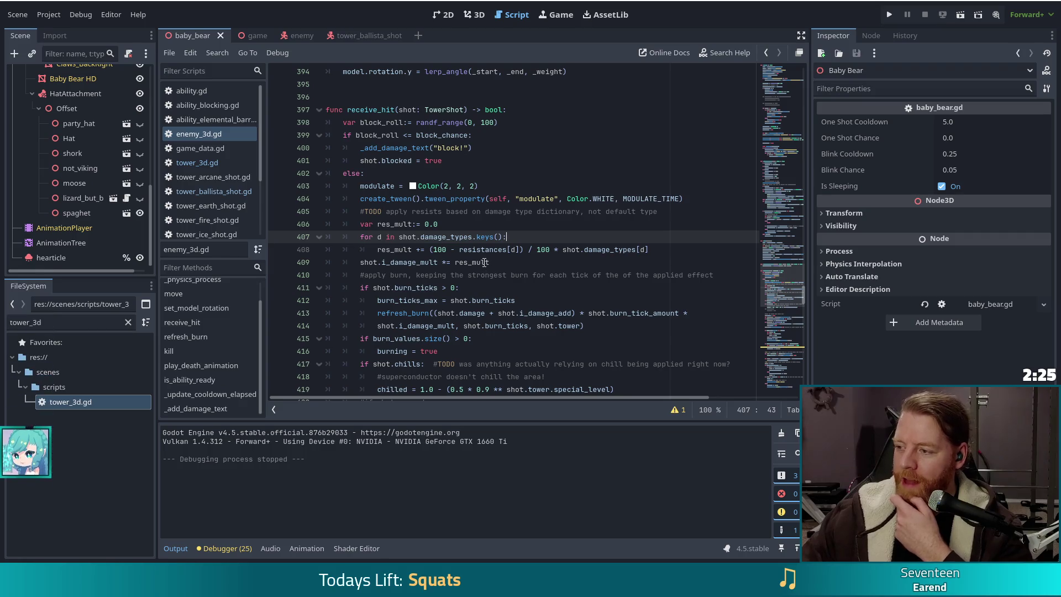
mouse_move(484, 262)
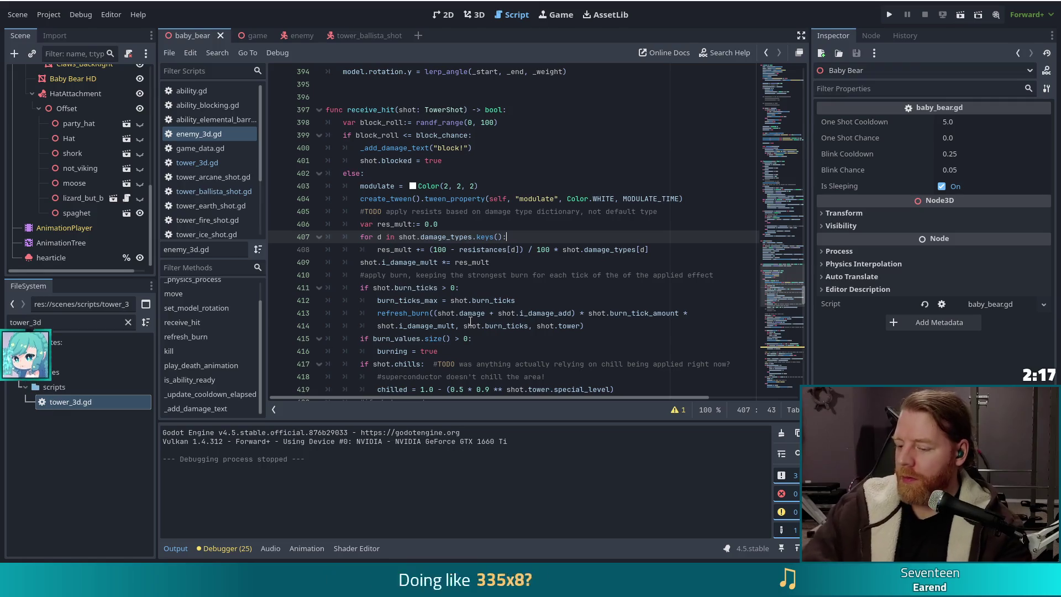
mouse_move(471, 321)
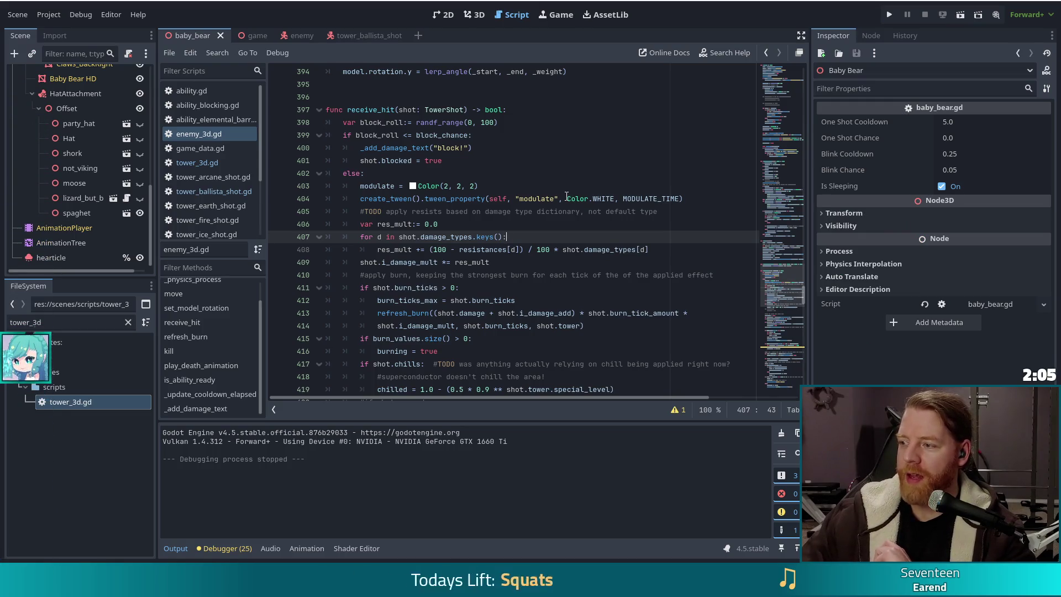
mouse_move(575, 198)
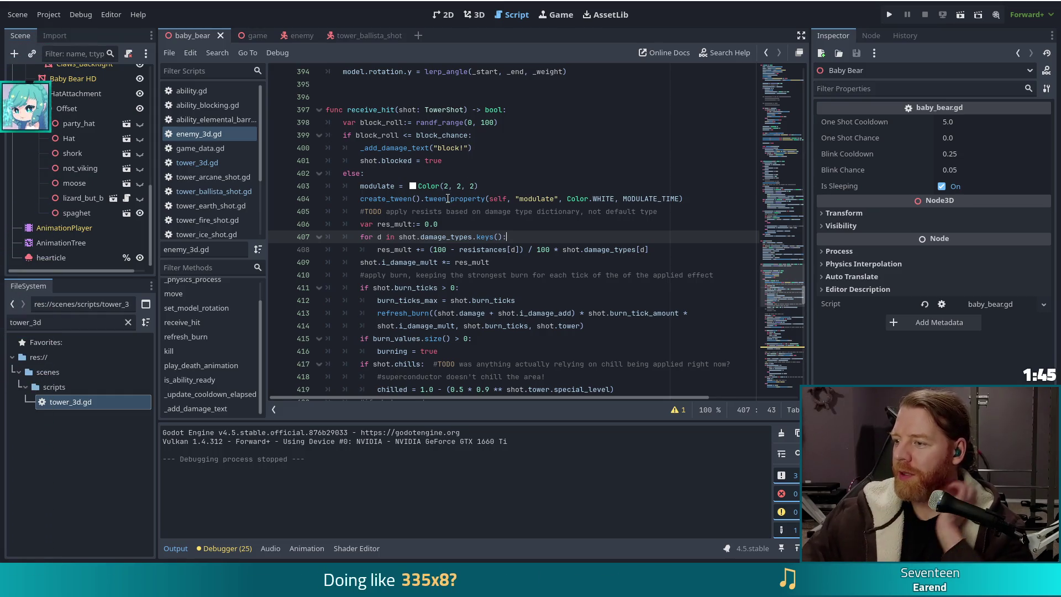
mouse_move(447, 199)
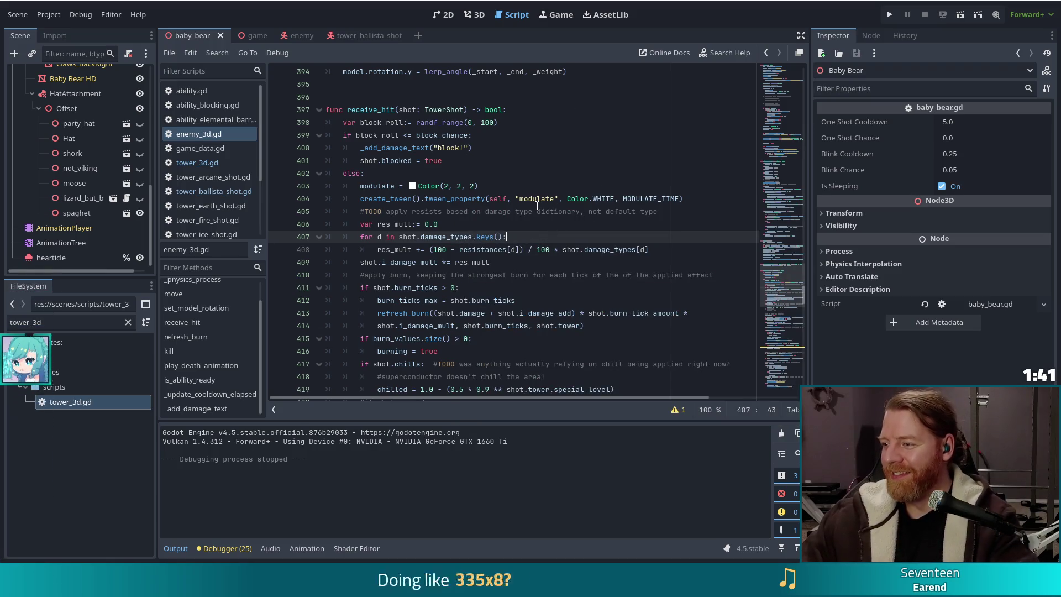
mouse_move(528, 206)
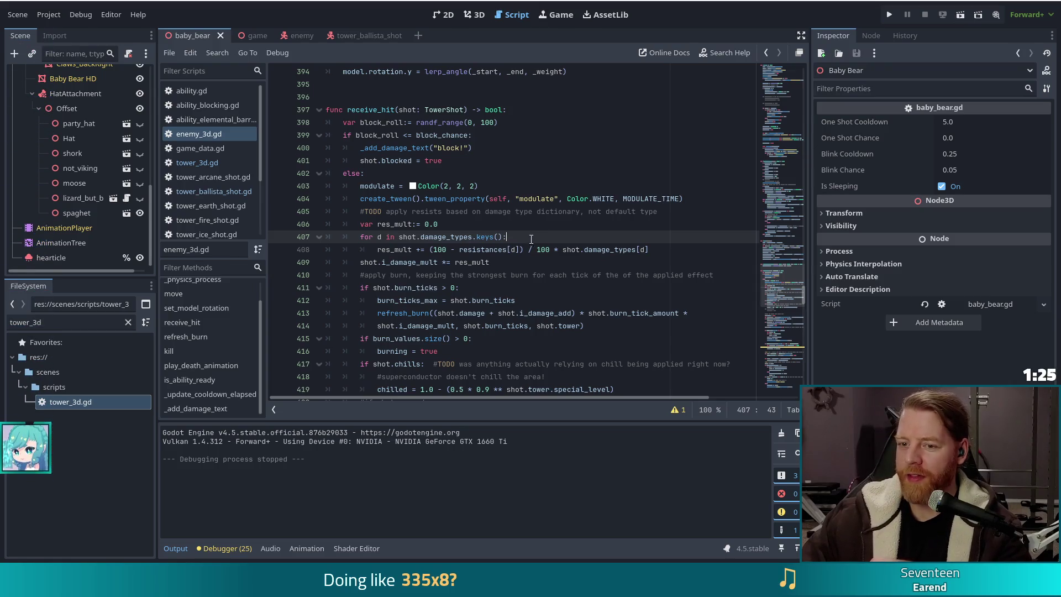
key("Up")
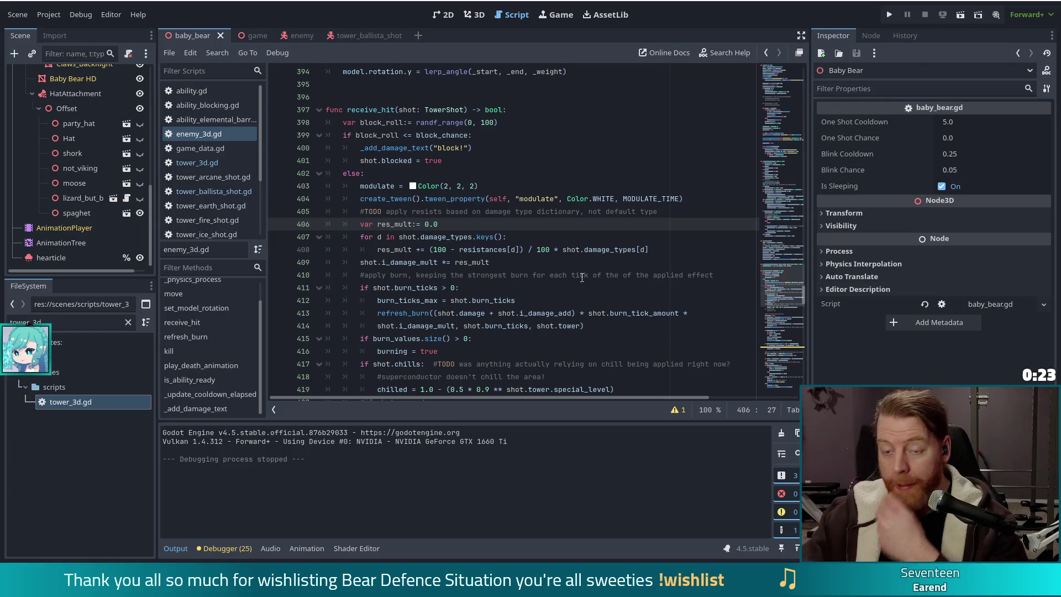
mouse_move(371, 132)
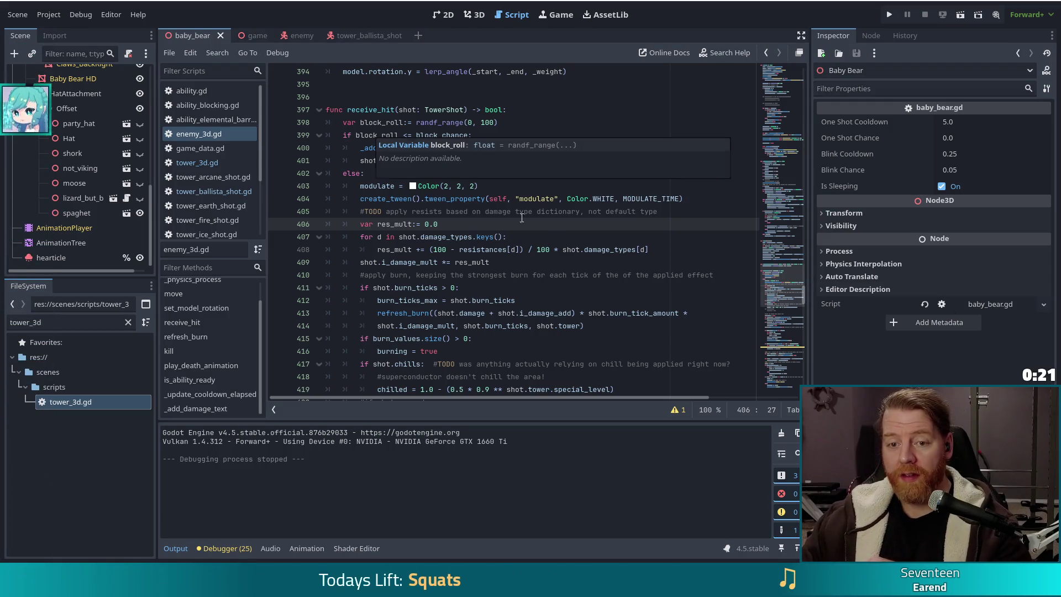
left_click(526, 239)
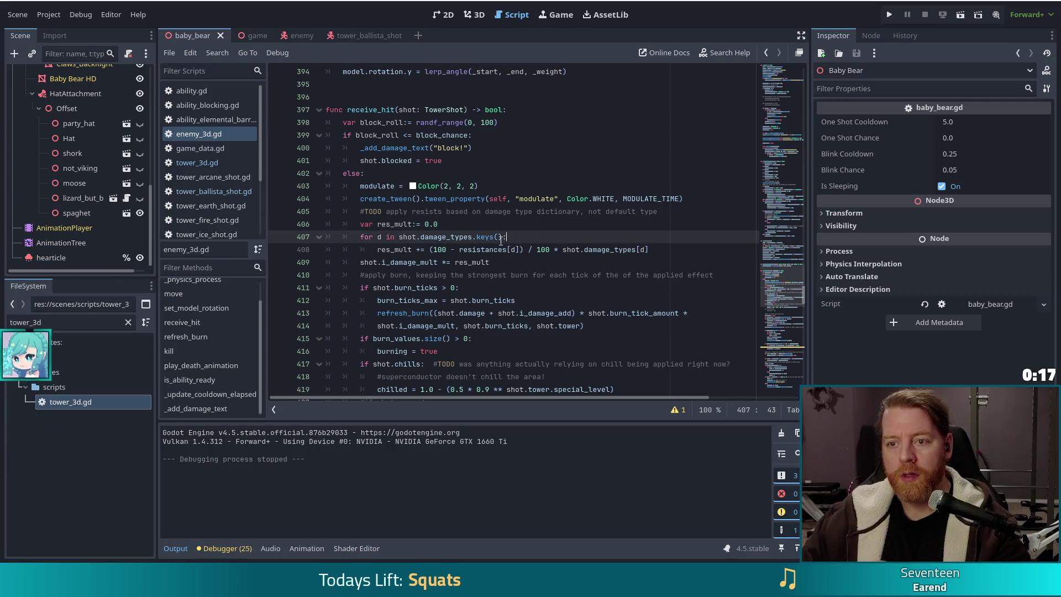
mouse_move(470, 267)
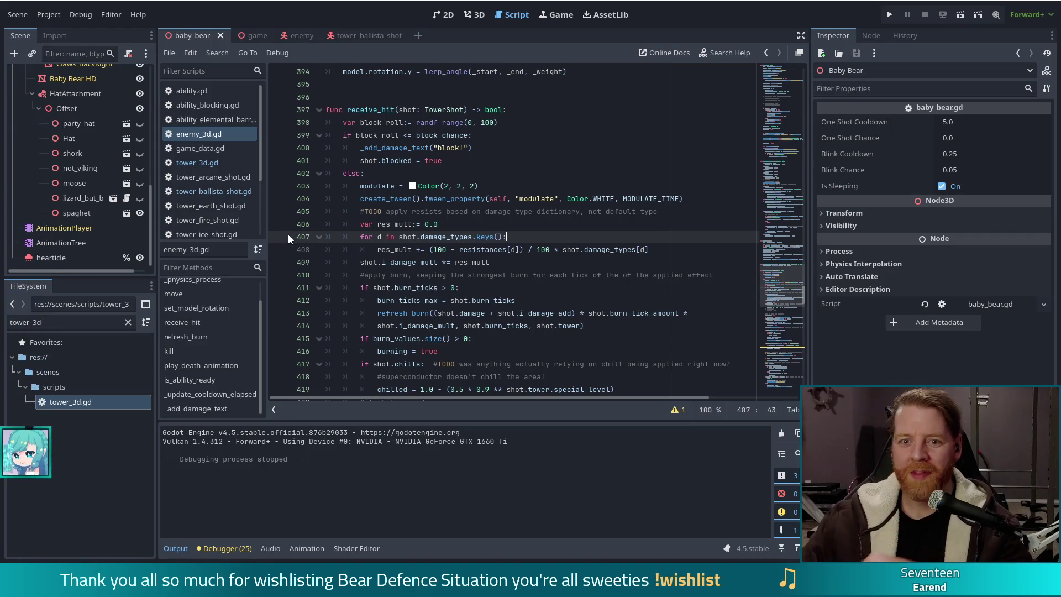
scroll(200, 164, "down", 2)
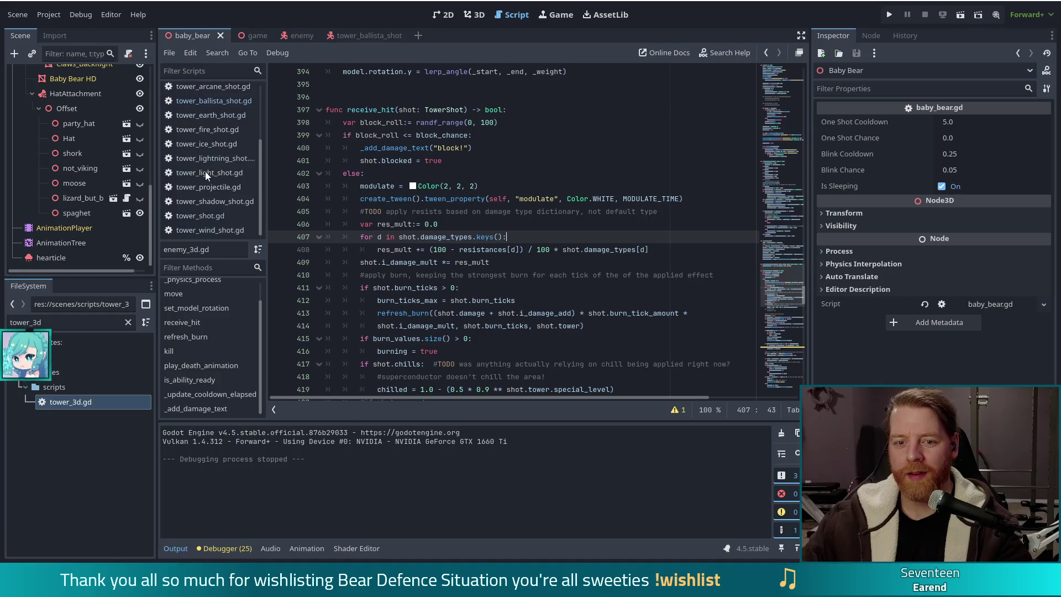
scroll(205, 171, "up", 2)
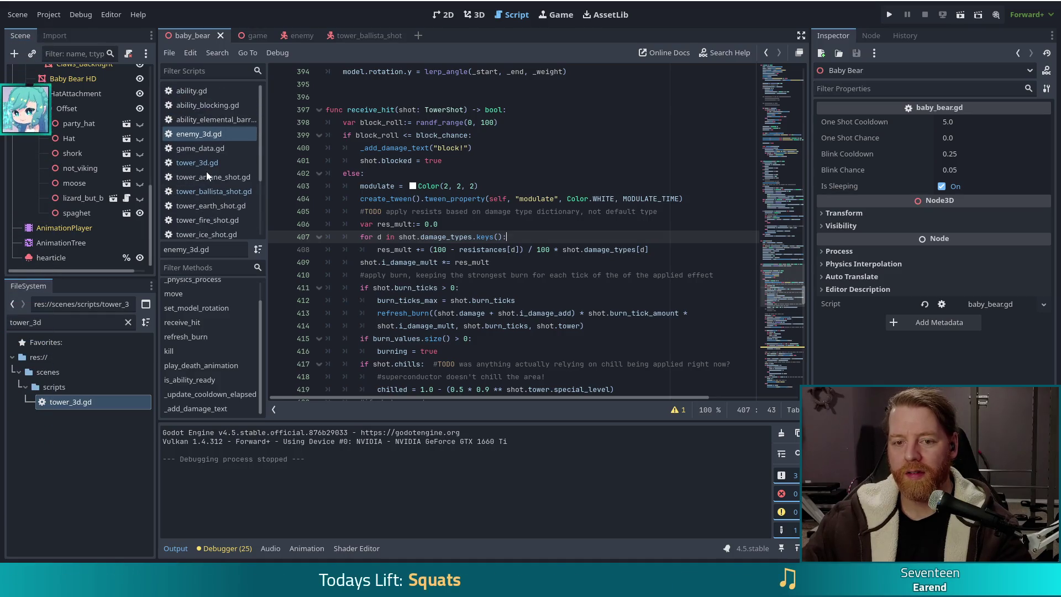
- In tower_3d.gd, replace s.damage_type on line 270 with Global.DamageType.FIRE and save
left_click(221, 163)
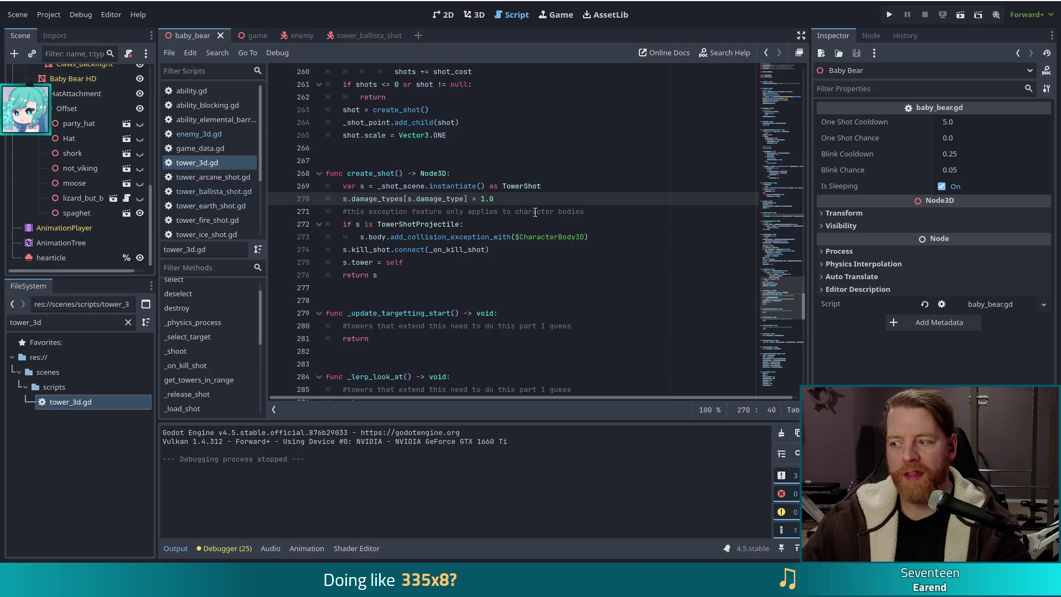
double_click(430, 201)
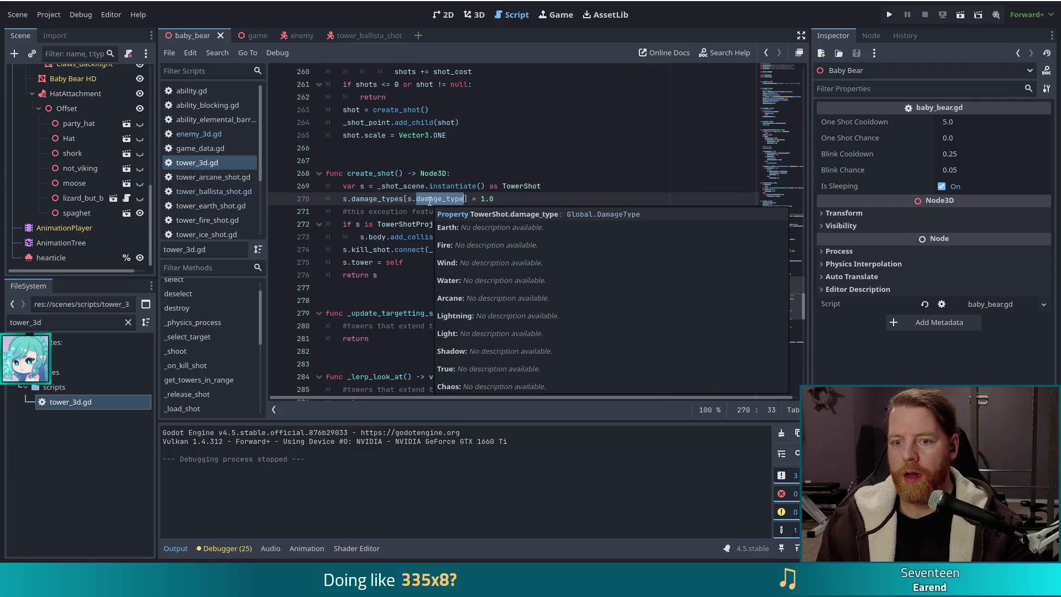
key("BackSpace")
key("BackSpace")
key("BackSpace")
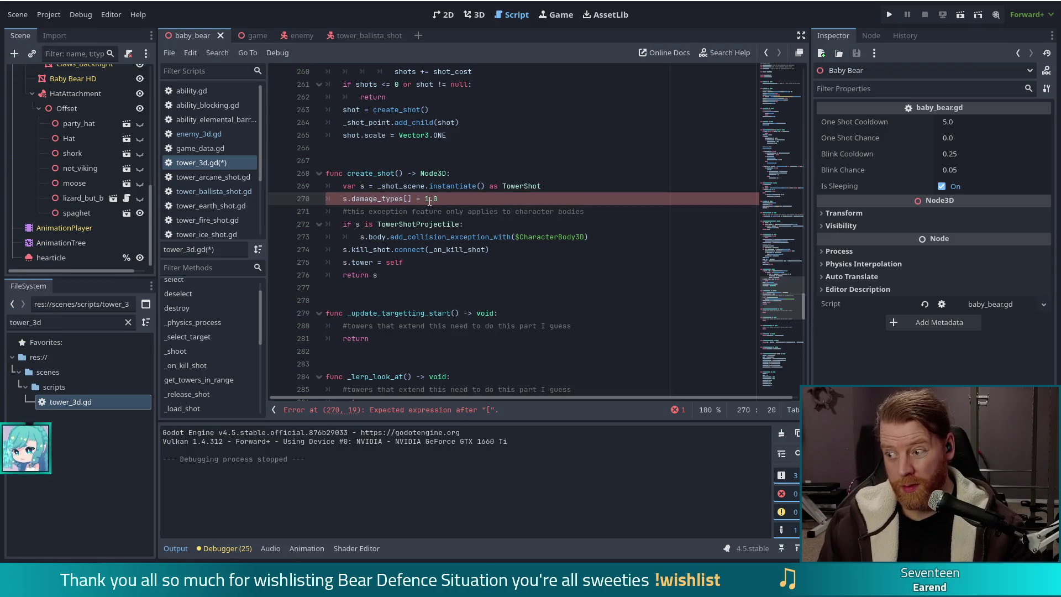
type("Game.Da")
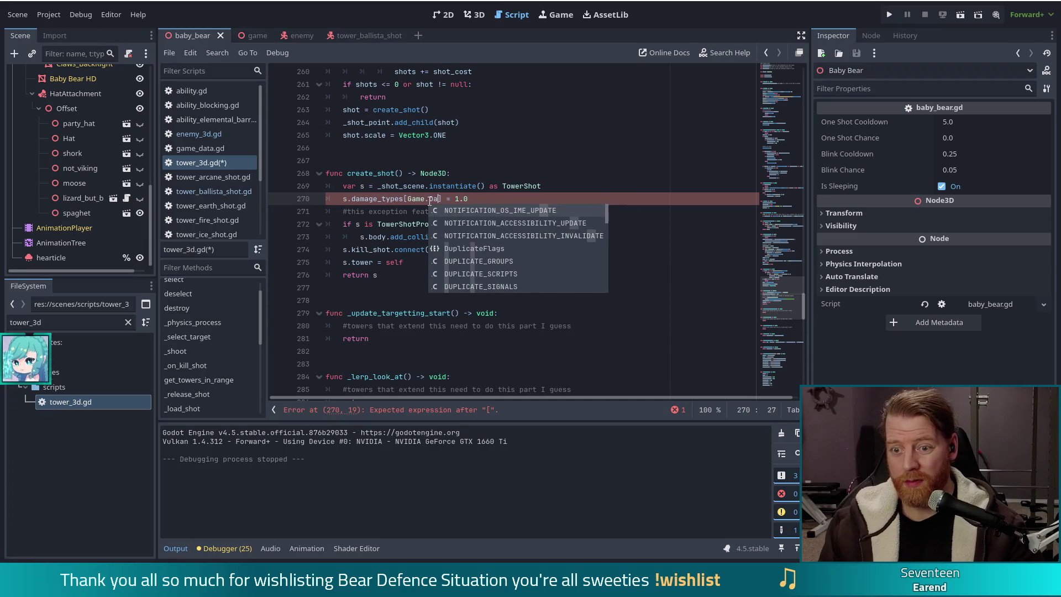
key("BackSpace")
key("BackSpace")
key("BackSpace")
type("Gl")
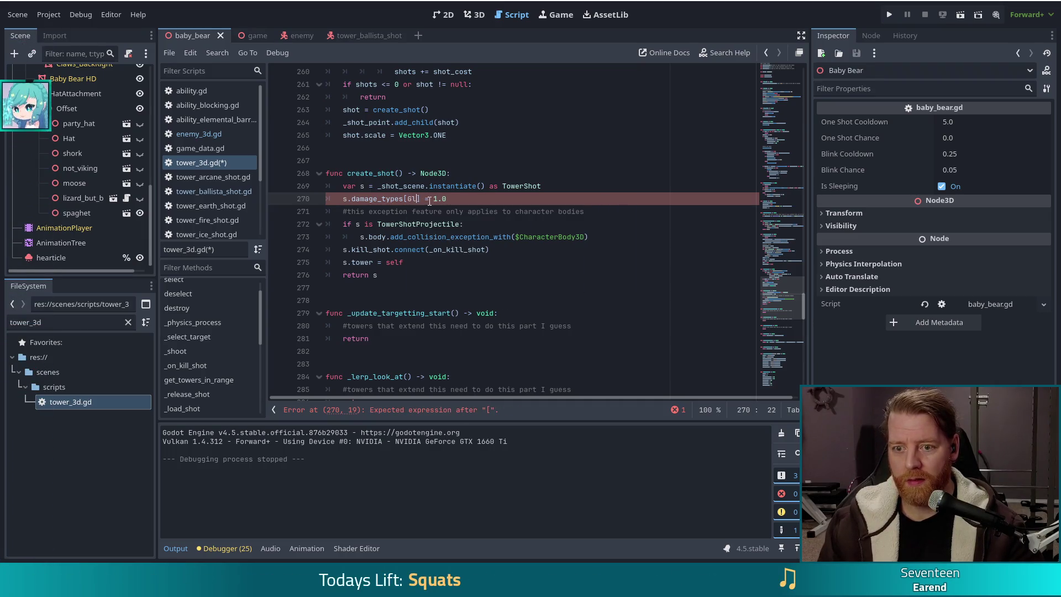
type("obal.Dama")
key("Return")
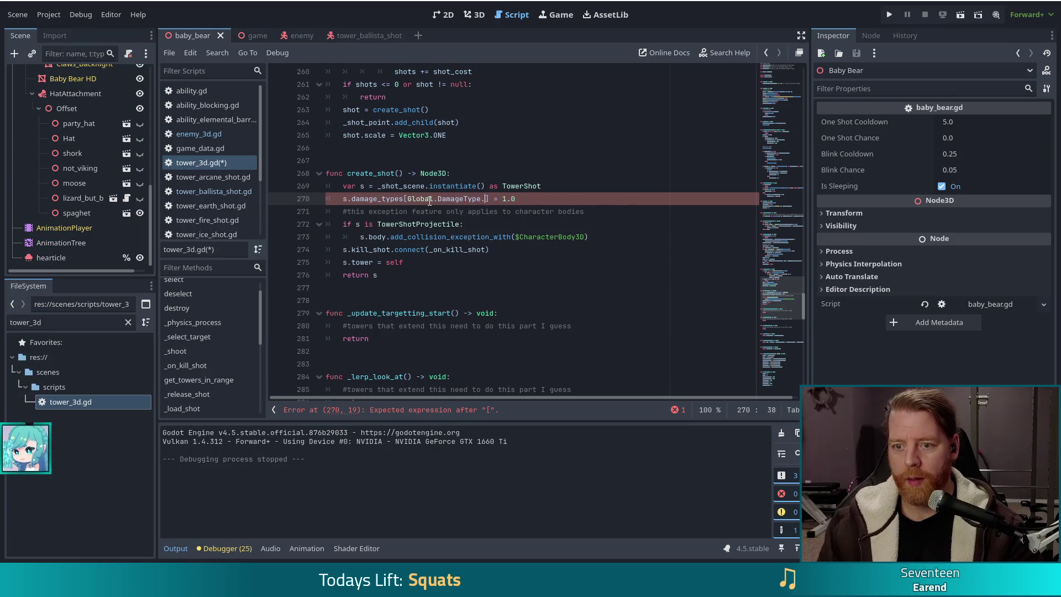
type(".F")
key("Return")
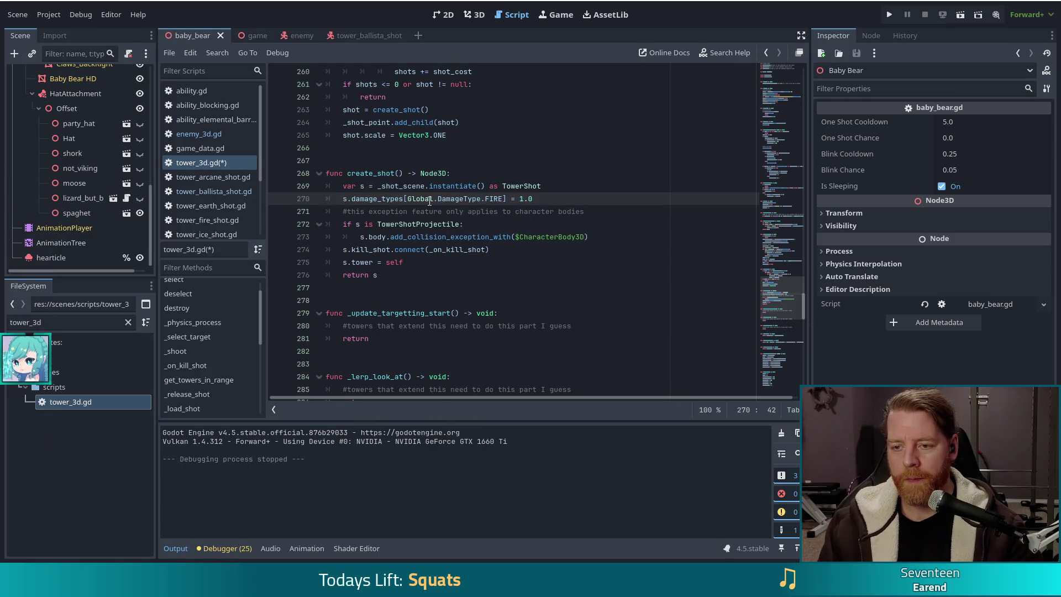
key("ctrl+s")
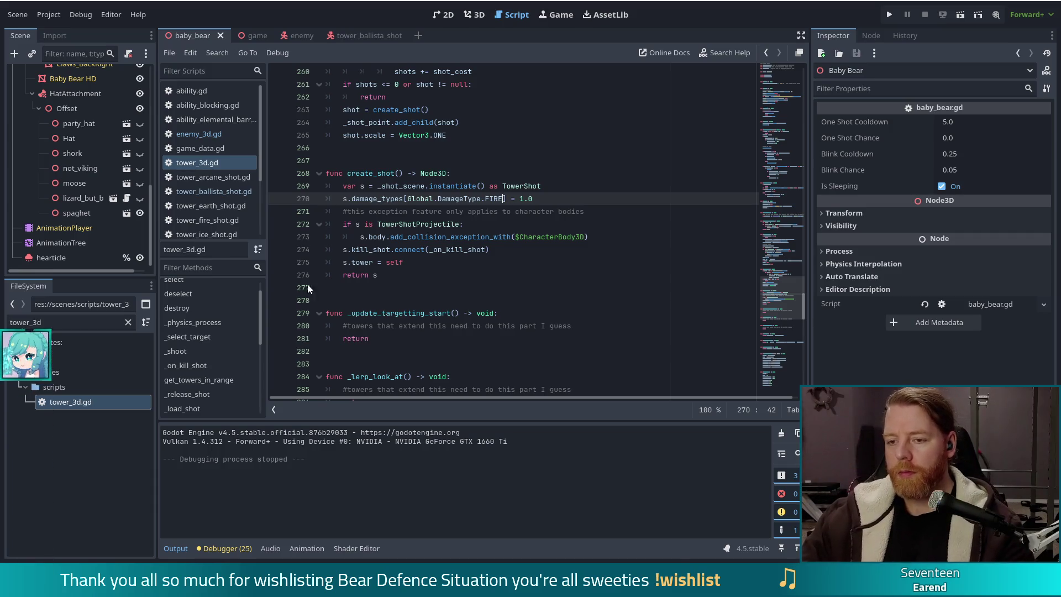
- Run the project from the editor toolbar to bring up the title menu
left_click(889, 15)
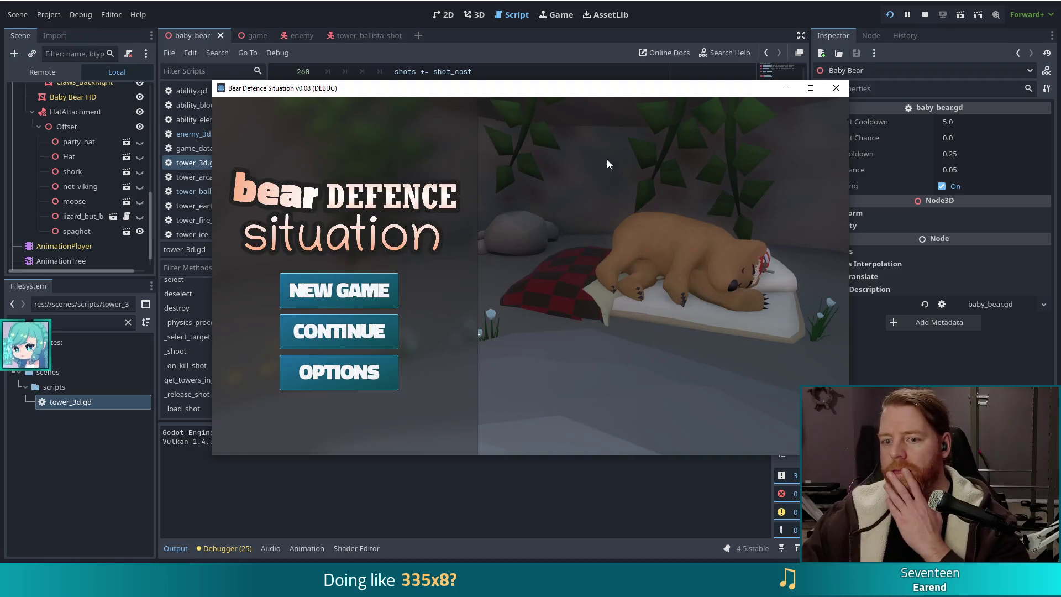
- Start a new game and enter 'set_enemy golem_crystals' in the console to make Crystal Golem next
left_click(367, 297)
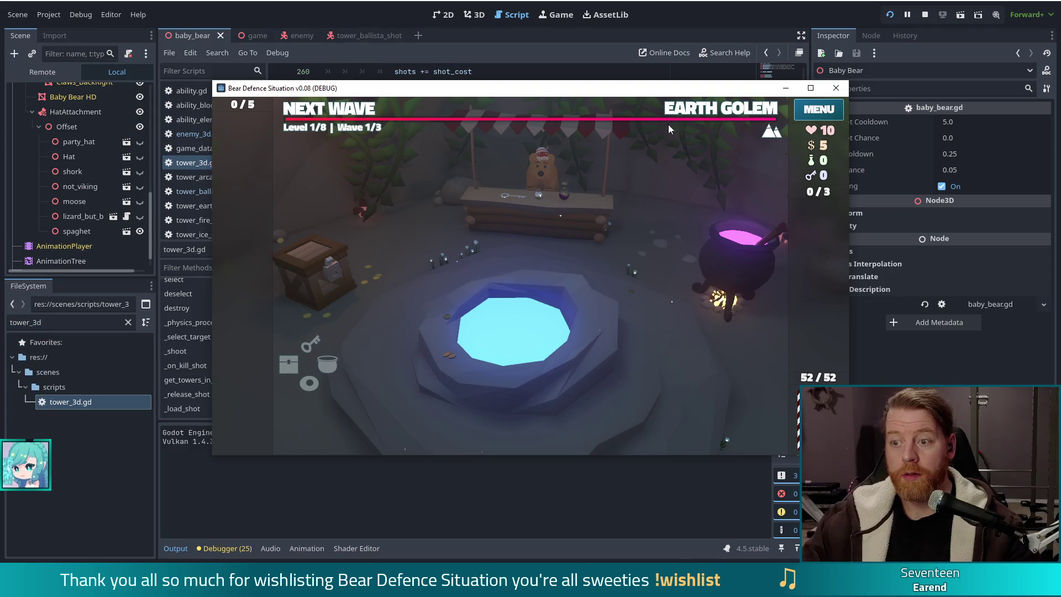
key("grave")
type("set_")
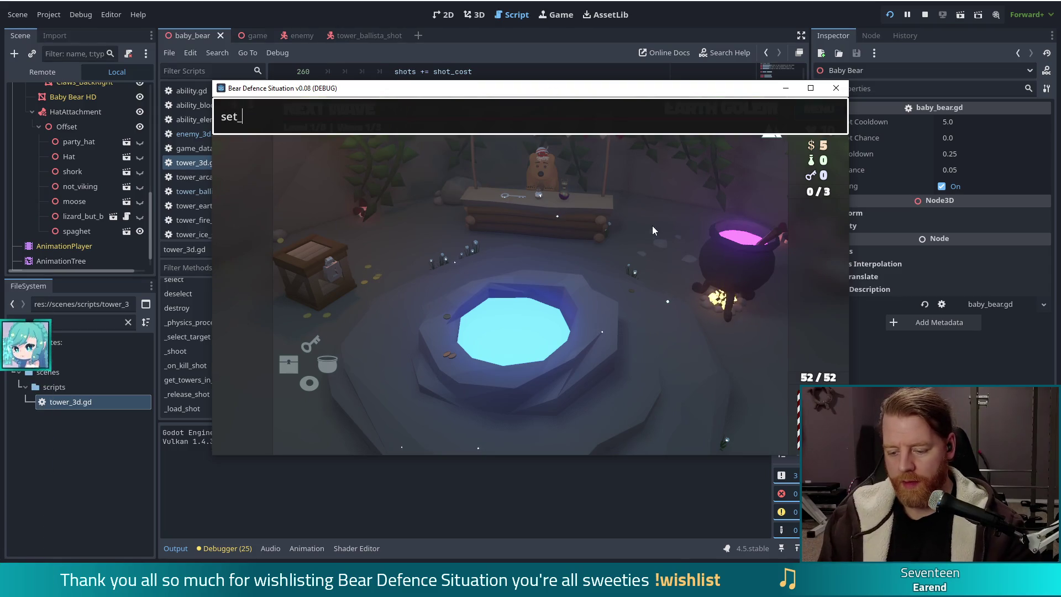
type("enemy go")
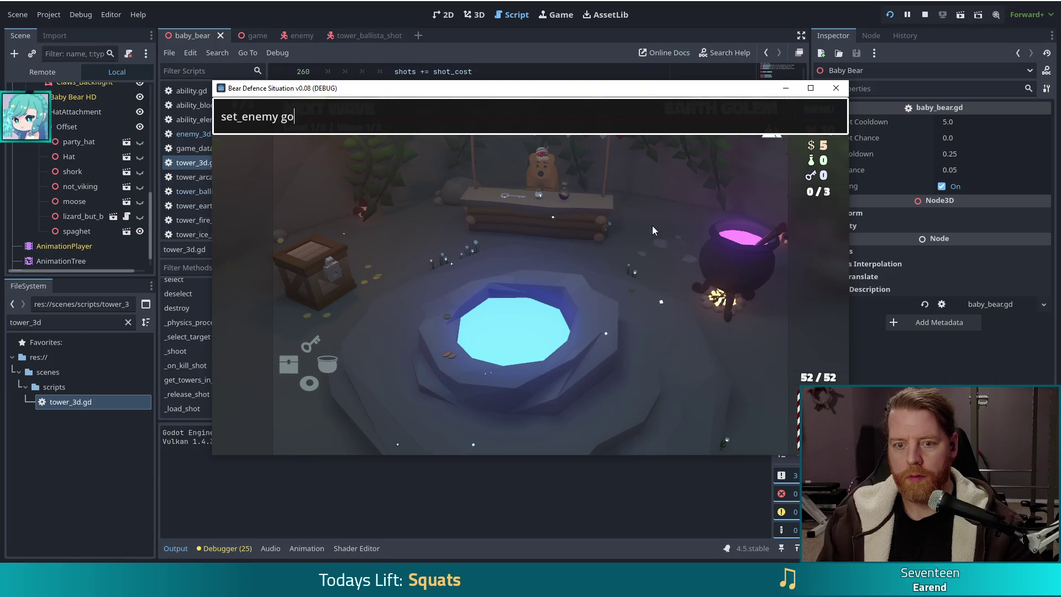
type("lem_crystlas")
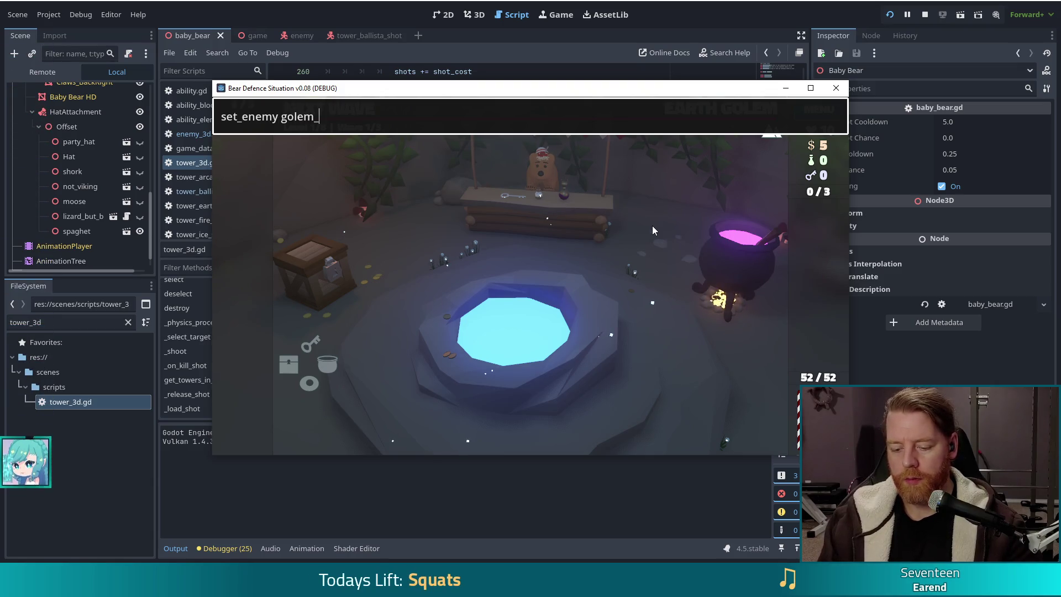
key("BackSpace")
key("BackSpace")
key("BackSpace")
type("als")
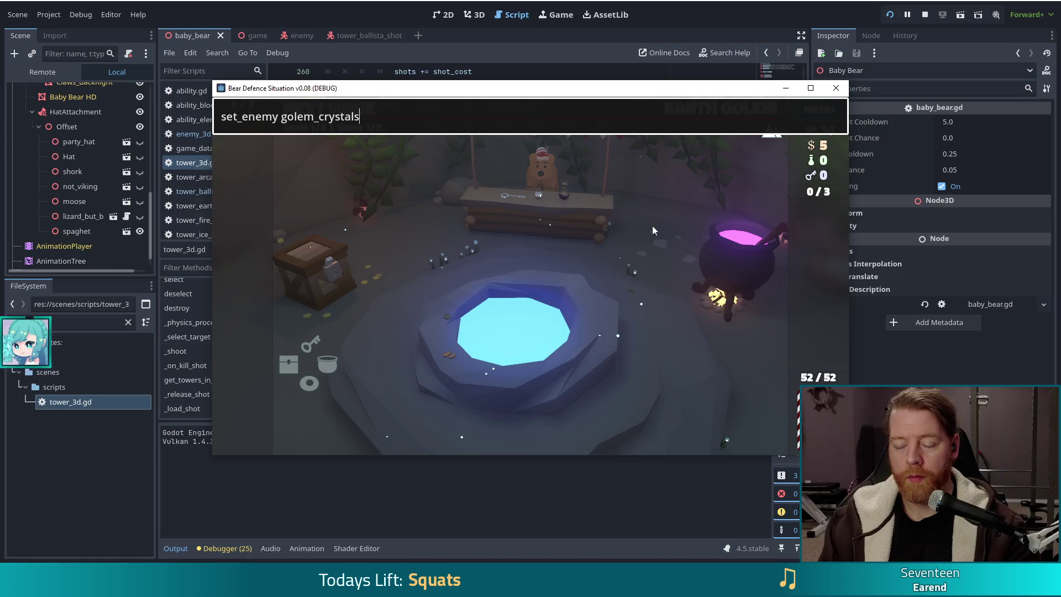
key("Return")
key("Escape")
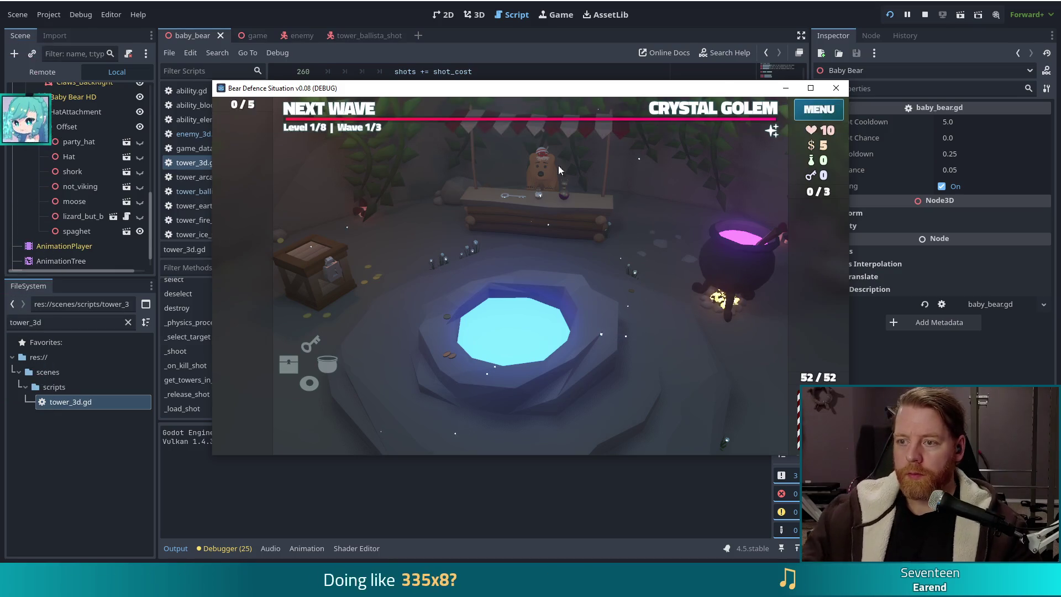
mouse_move(771, 137)
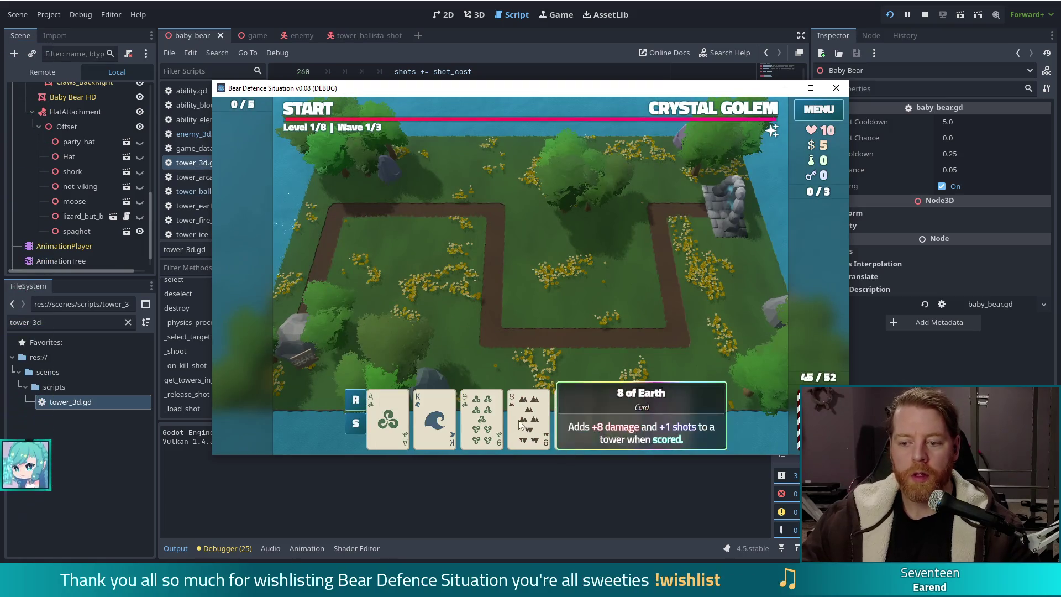
- Try pairing the two 8s, then play the King of Water alone as a High Card Ballista Tower
left_click(528, 415)
left_click(573, 422)
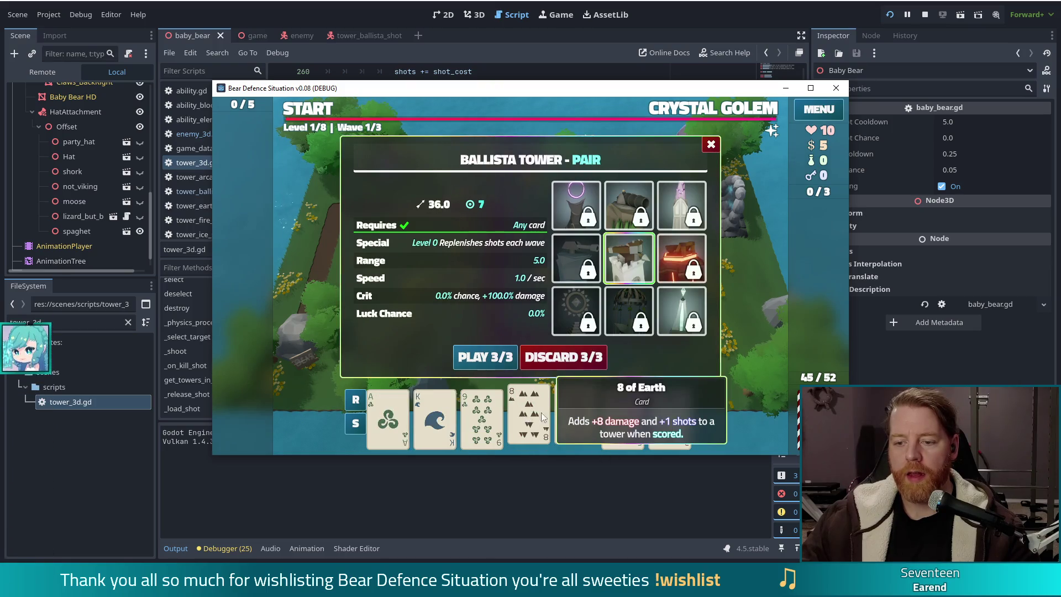
left_click(522, 412)
left_click(574, 420)
left_click(425, 417)
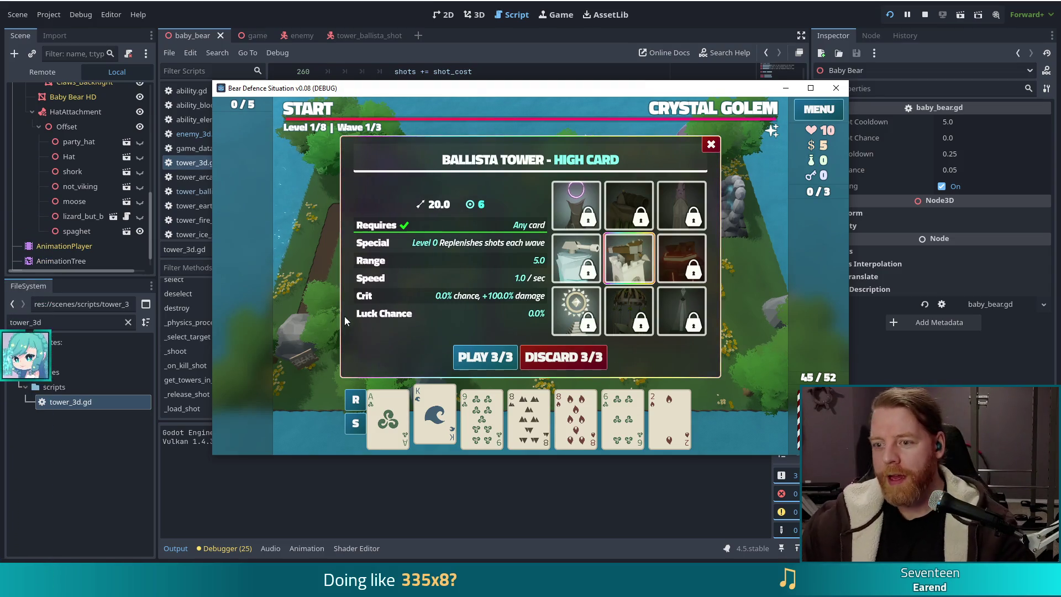
left_click(485, 357)
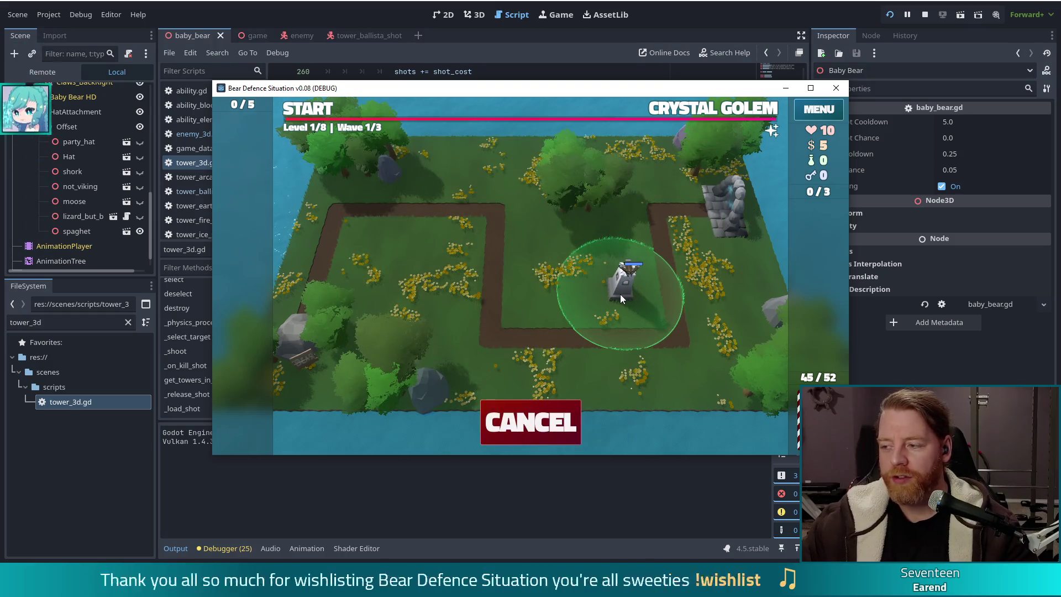
- Place the Ballista Tower beside the path and check its stats
left_click(620, 293)
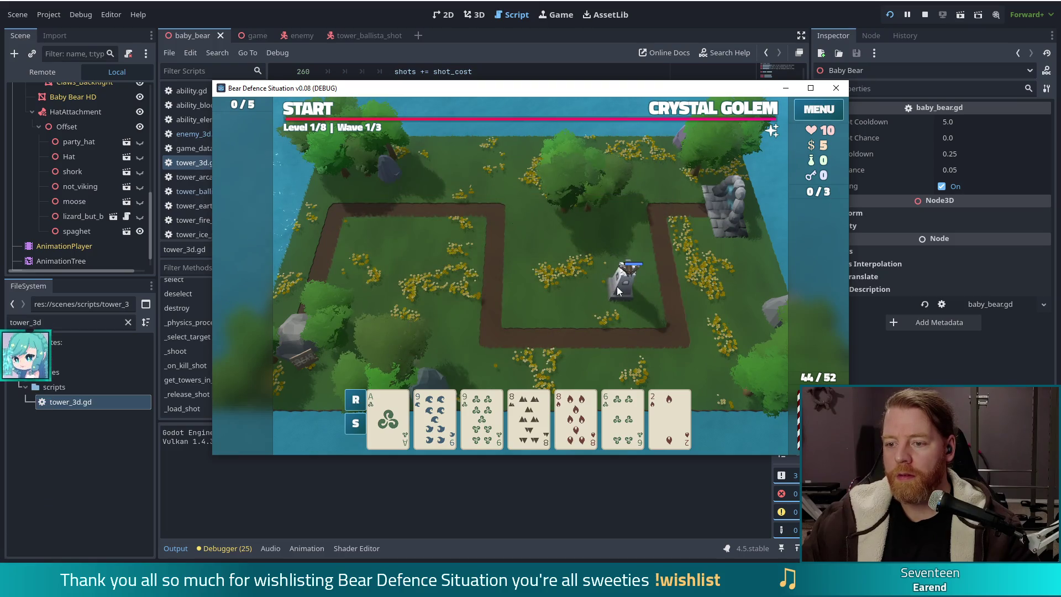
left_click(617, 286)
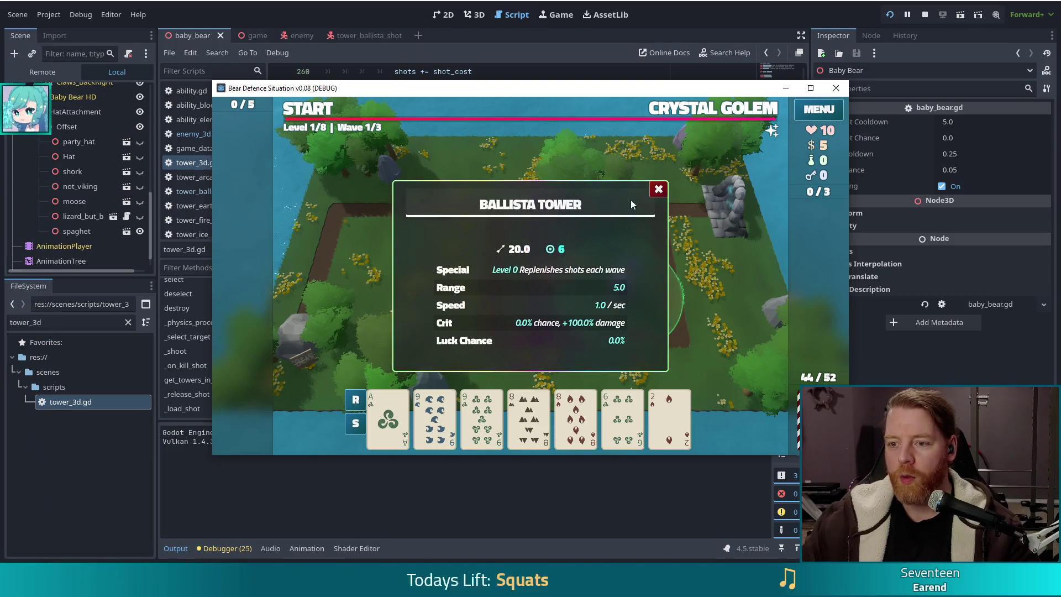
left_click(658, 191)
- Start wave 1, pause as the golems advance, and return to the script editor
left_click(308, 110)
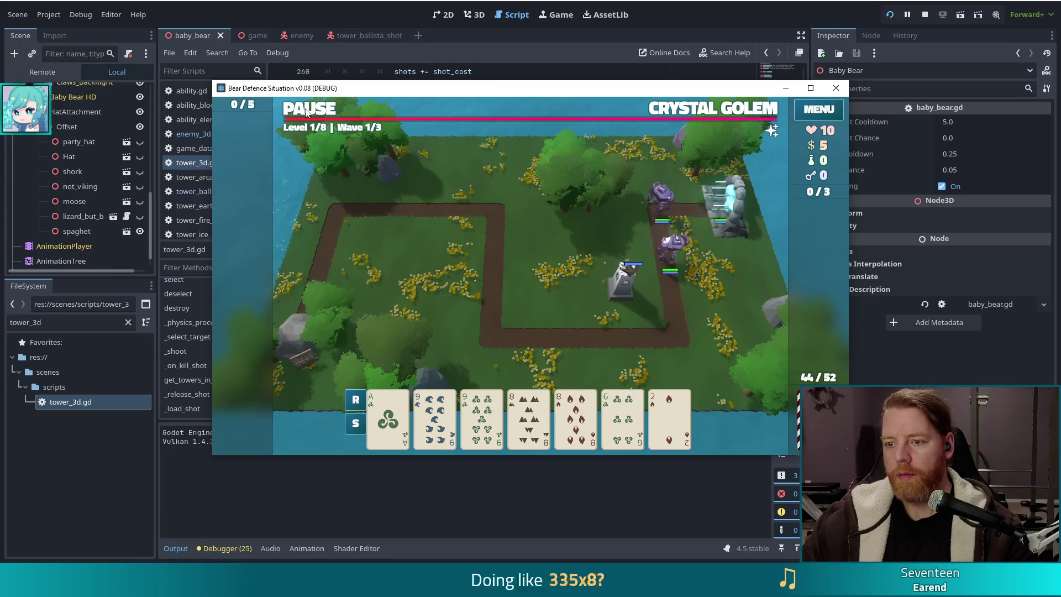
left_click(308, 110)
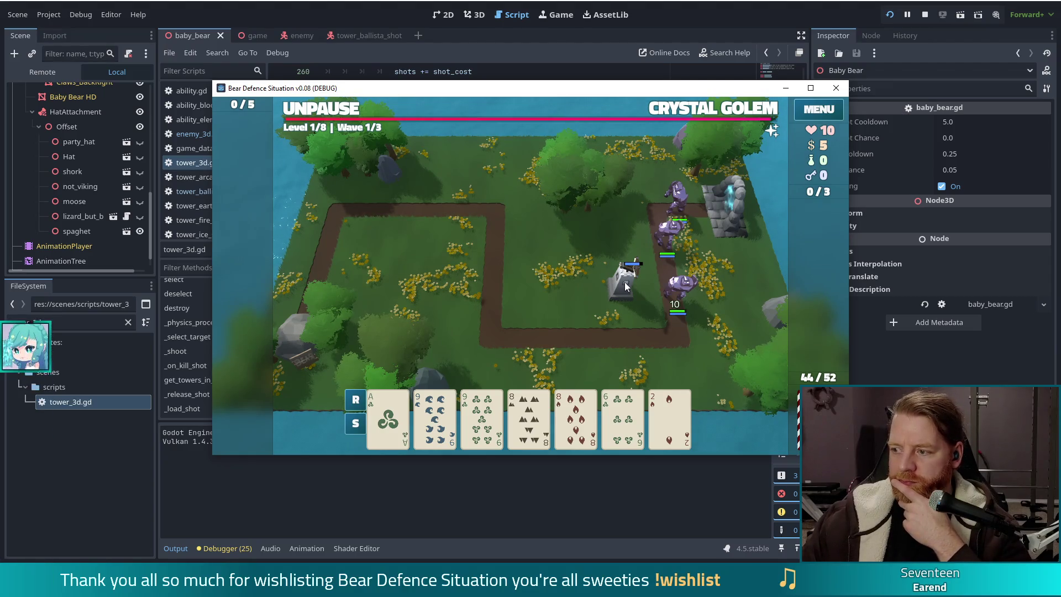
key("alt+Tab")
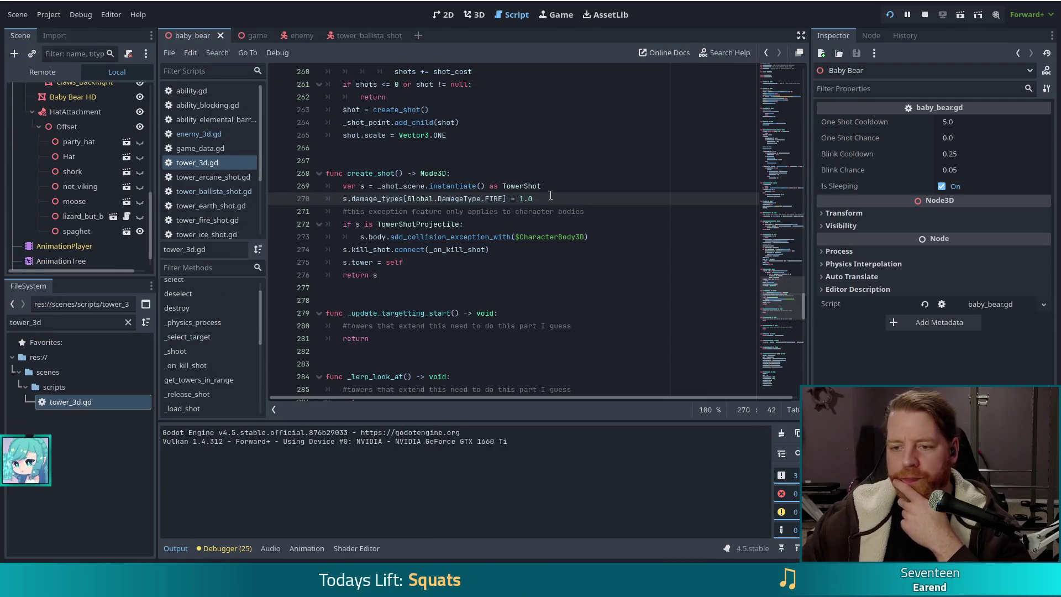
- Open enemy_3d.gd and unpause the game so the line-411 breakpoint triggers
left_click(198, 134)
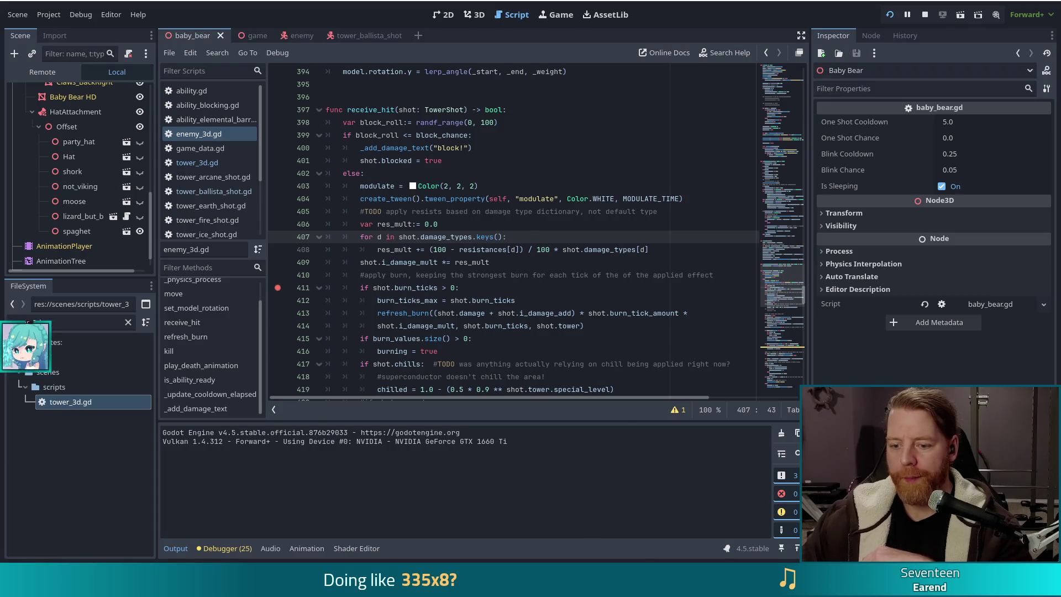
key("alt+Tab")
left_click(328, 110)
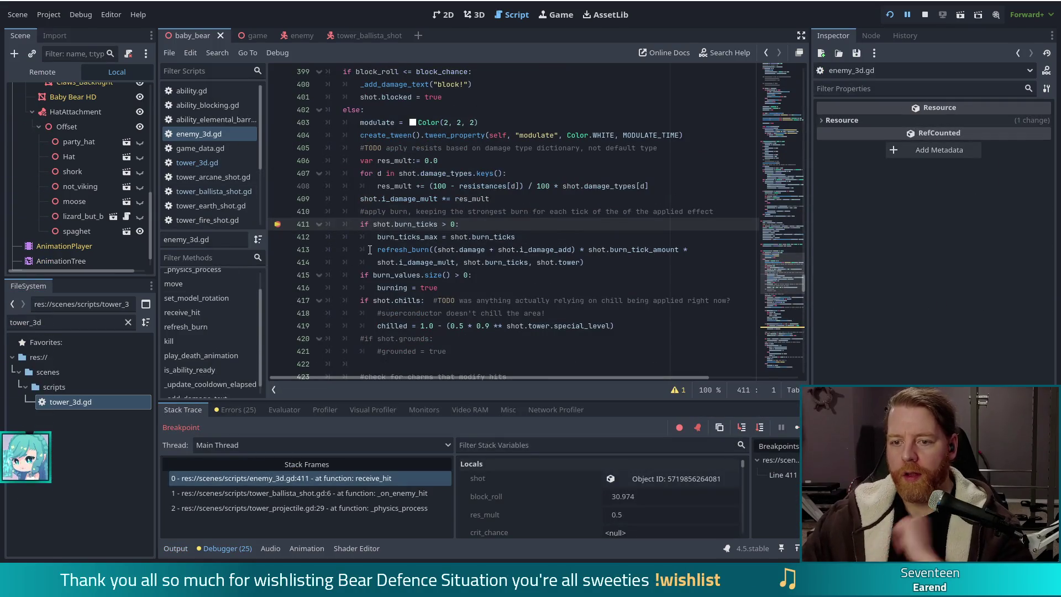
- Inspect the i_damage_mult term on line 409 and the hitting shot in debugger Locals
left_click(398, 199)
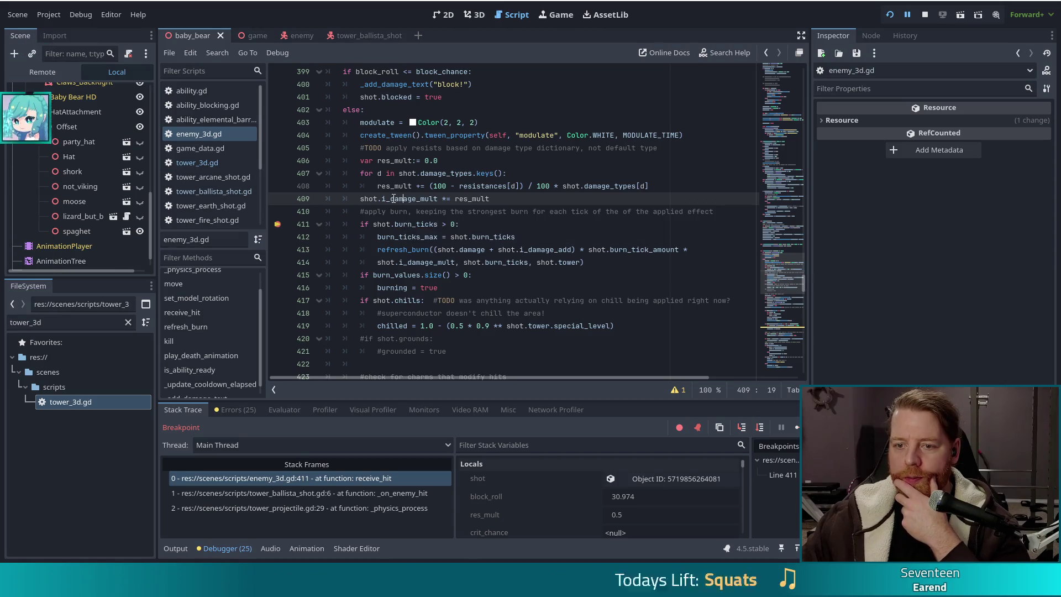
mouse_move(415, 199)
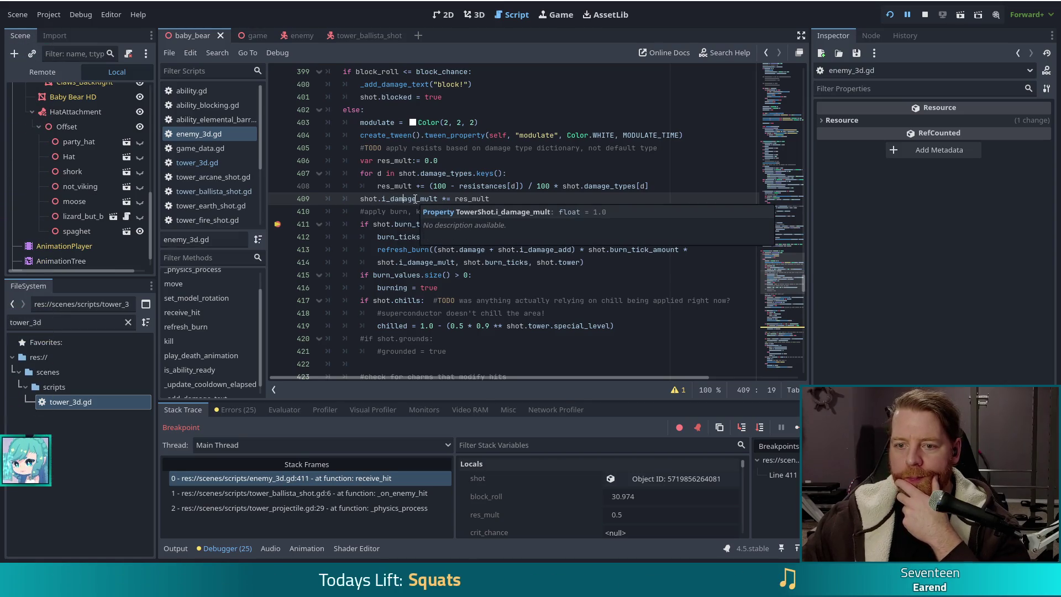
left_click(674, 477)
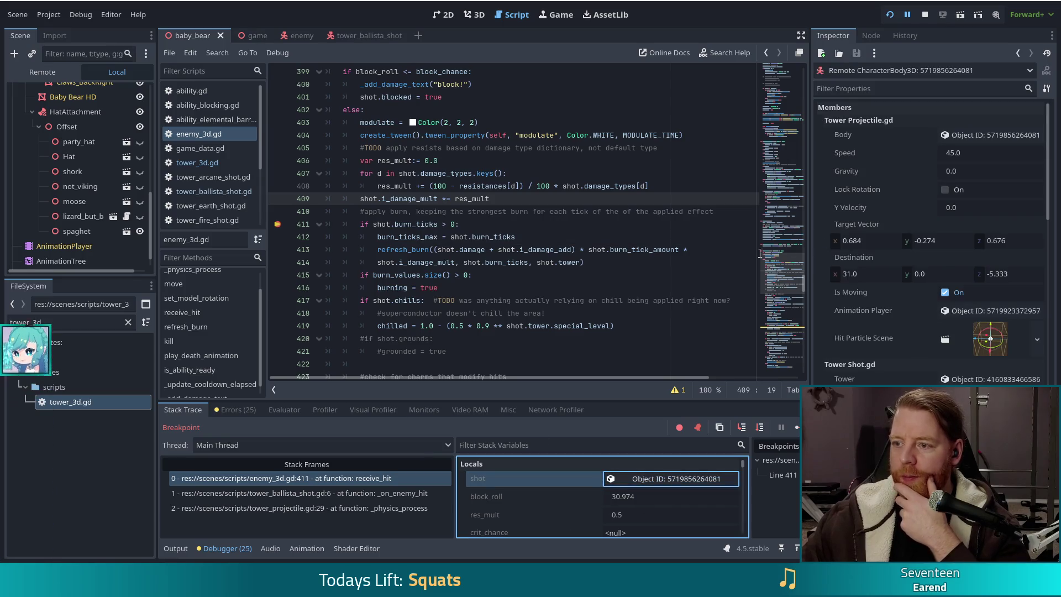
- Expand Tower Shot.gd's Damage Types (key 1 at 1.0), check resistances, then switch to the game
scroll(912, 165, "down", 5)
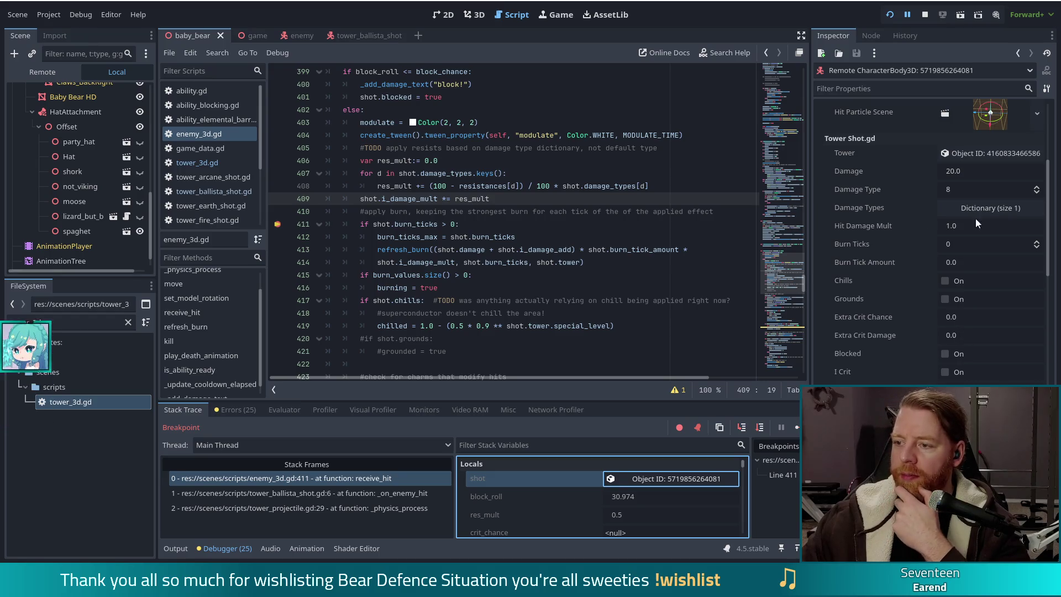
left_click(994, 209)
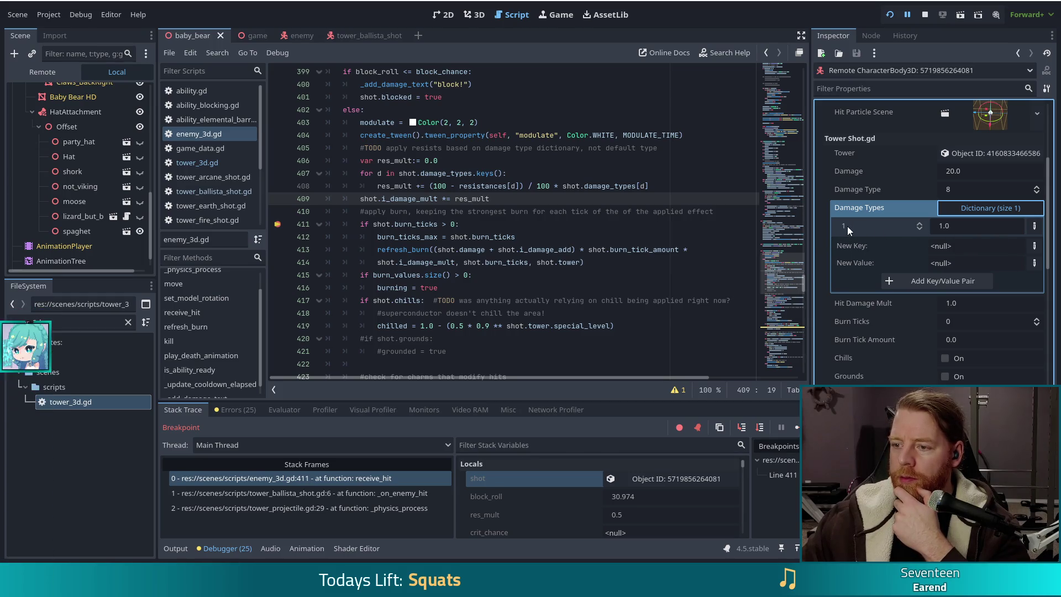
mouse_move(847, 227)
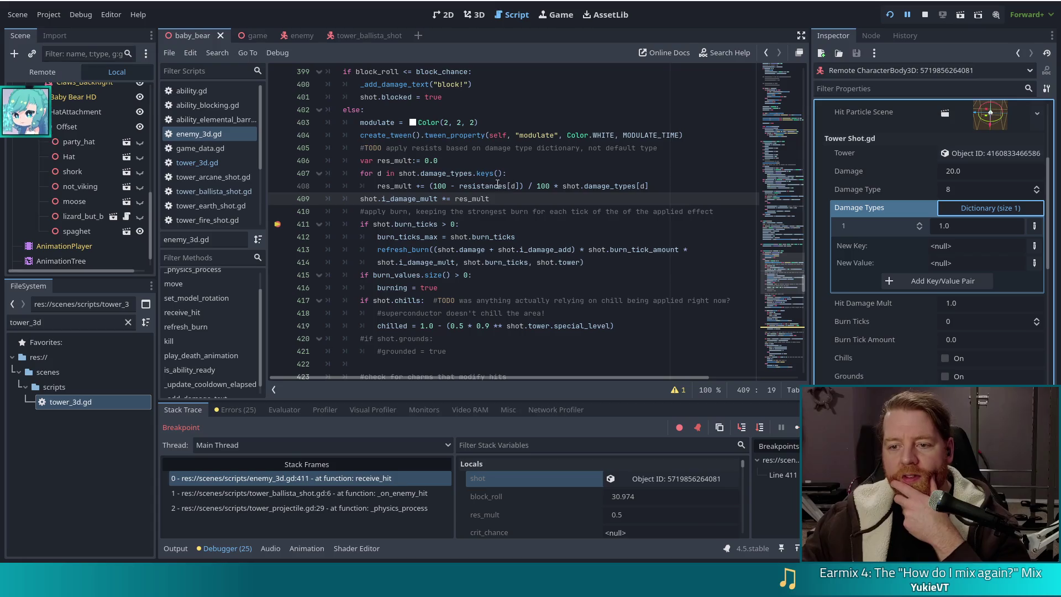
mouse_move(490, 188)
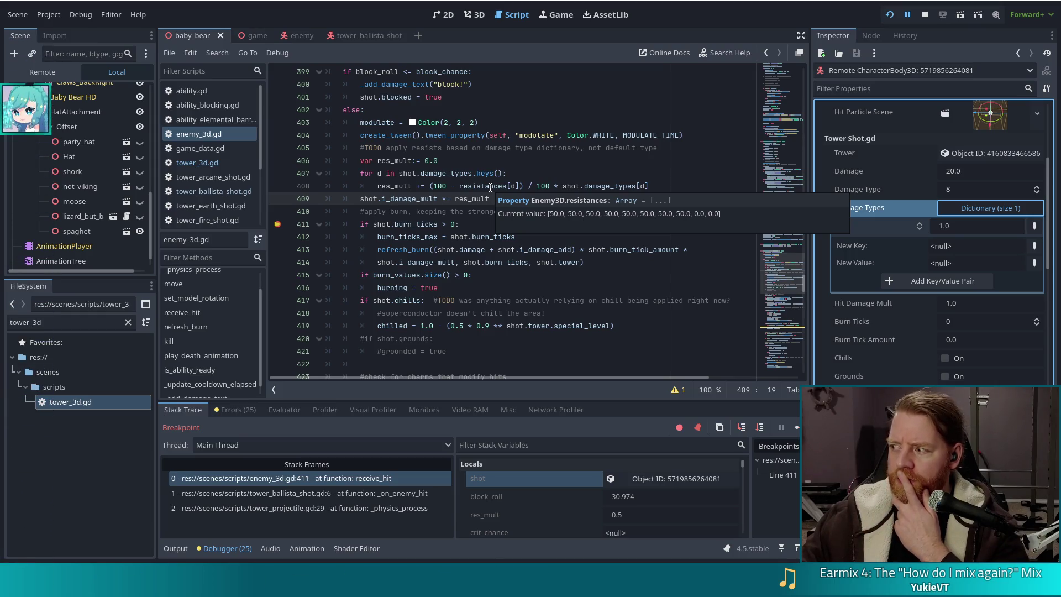
key("alt+Tab")
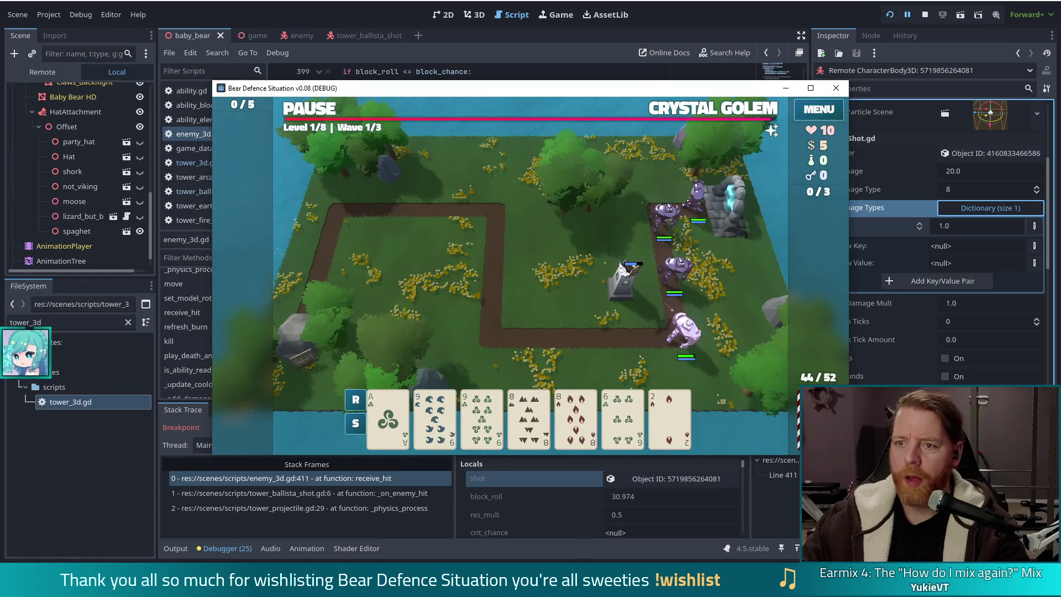
- Resume execution, read the Prismatic Barrier ability tooltip, and filter the FileSystem for 'prismat'
key("alt+Tab")
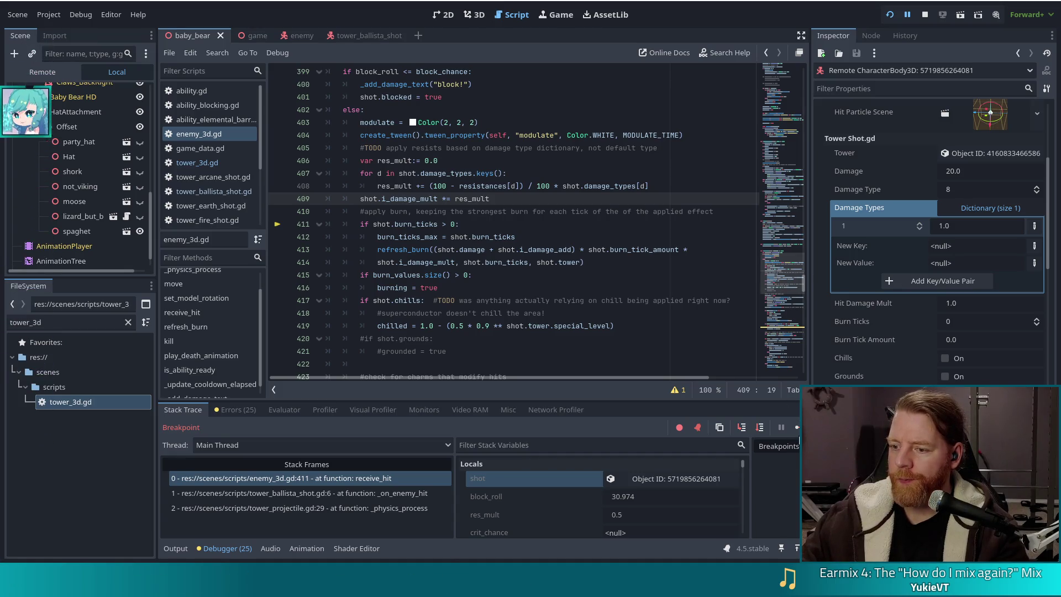
left_click(796, 427)
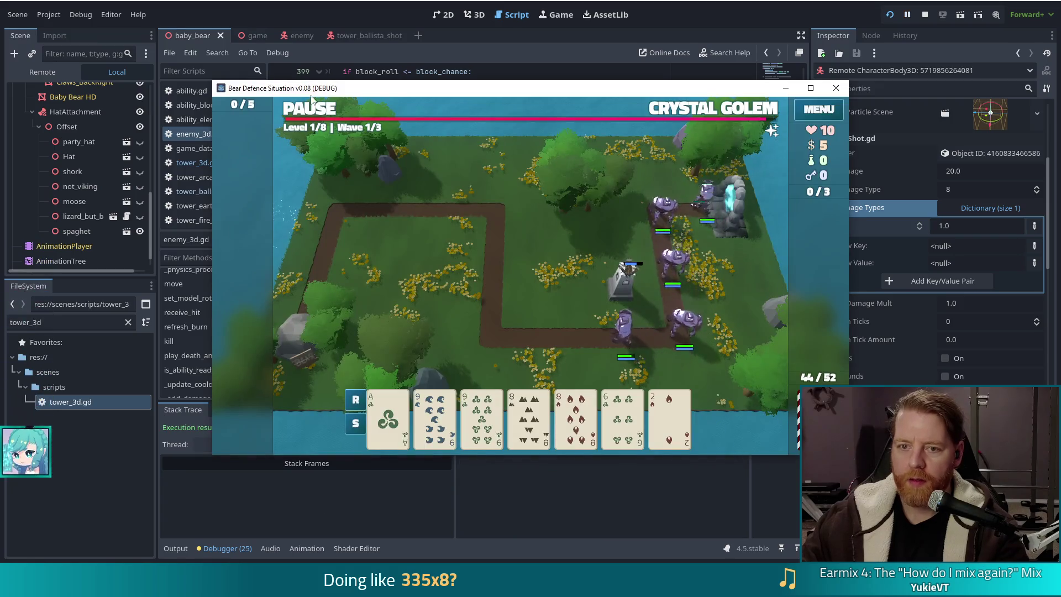
mouse_move(772, 132)
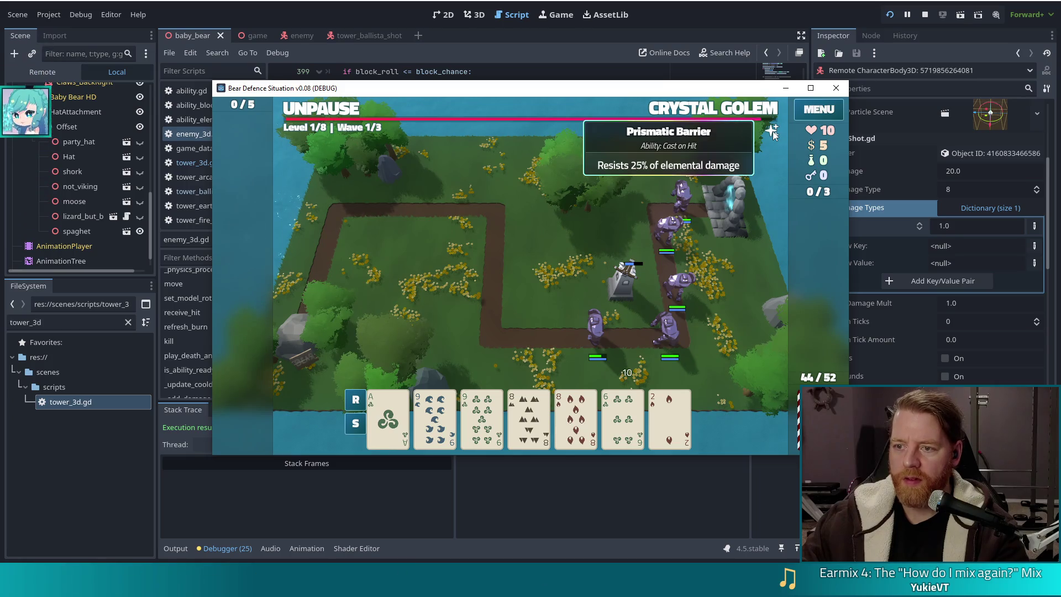
left_click(785, 88)
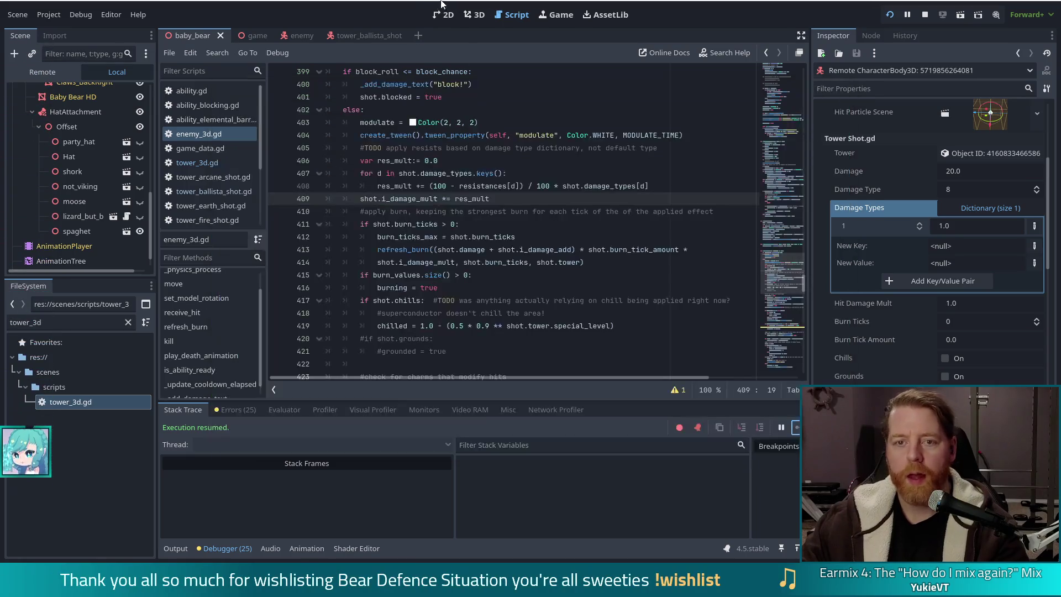
double_click(47, 322)
type("pris")
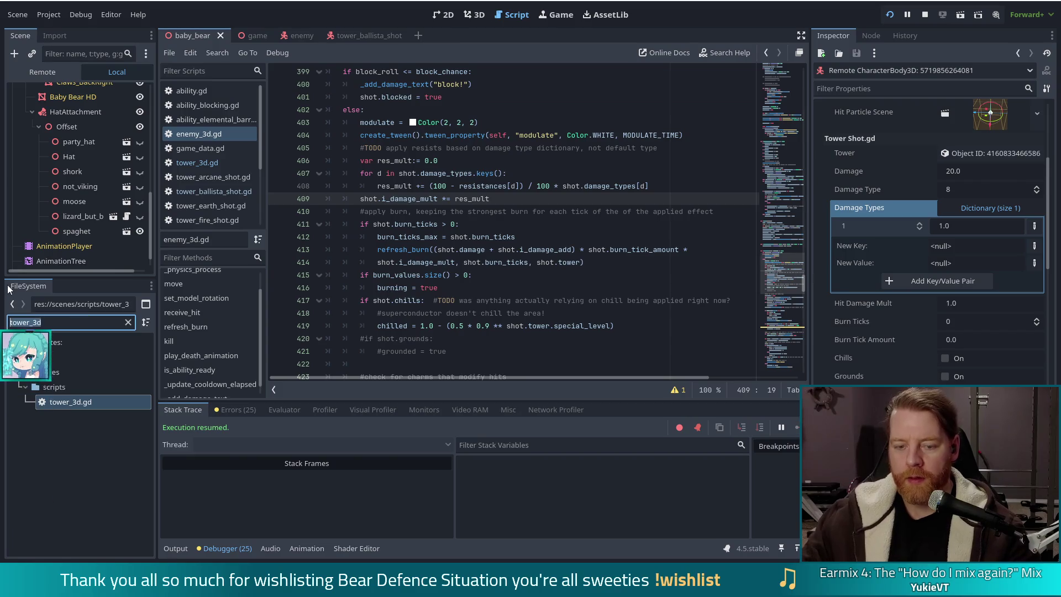
type("mat")
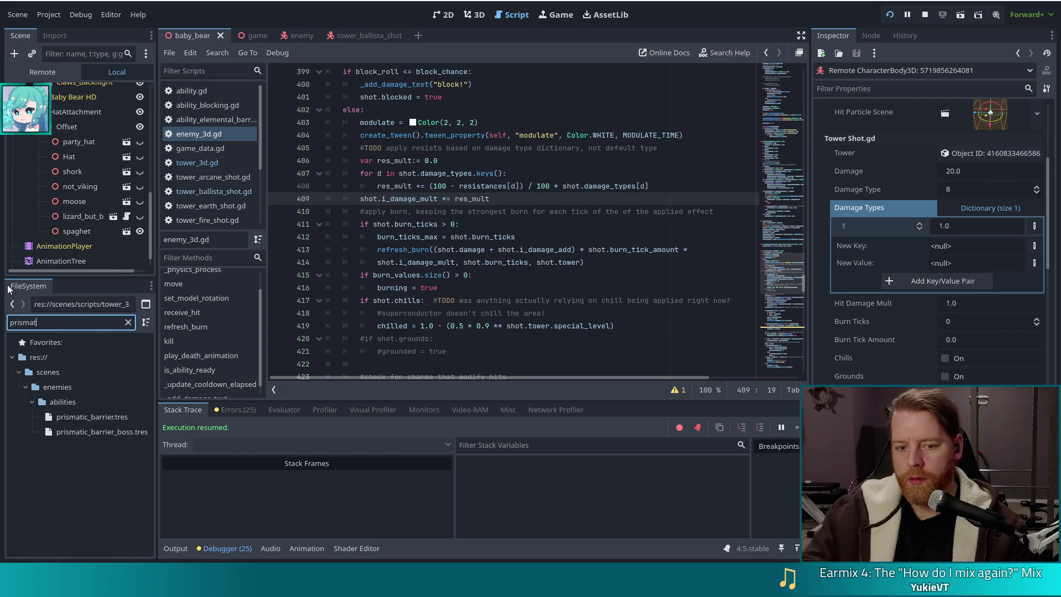
- Show prismatic_barrier.tres in the Inspector with its eight damage types and resist amount 25
left_click(88, 416)
left_click(88, 414)
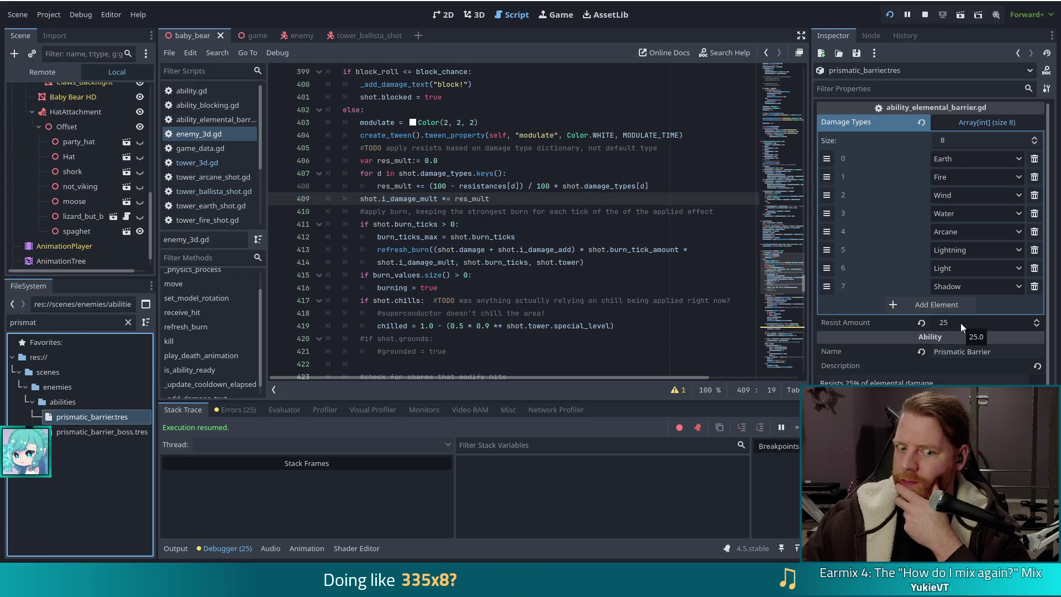
scroll(960, 323, "down", 3)
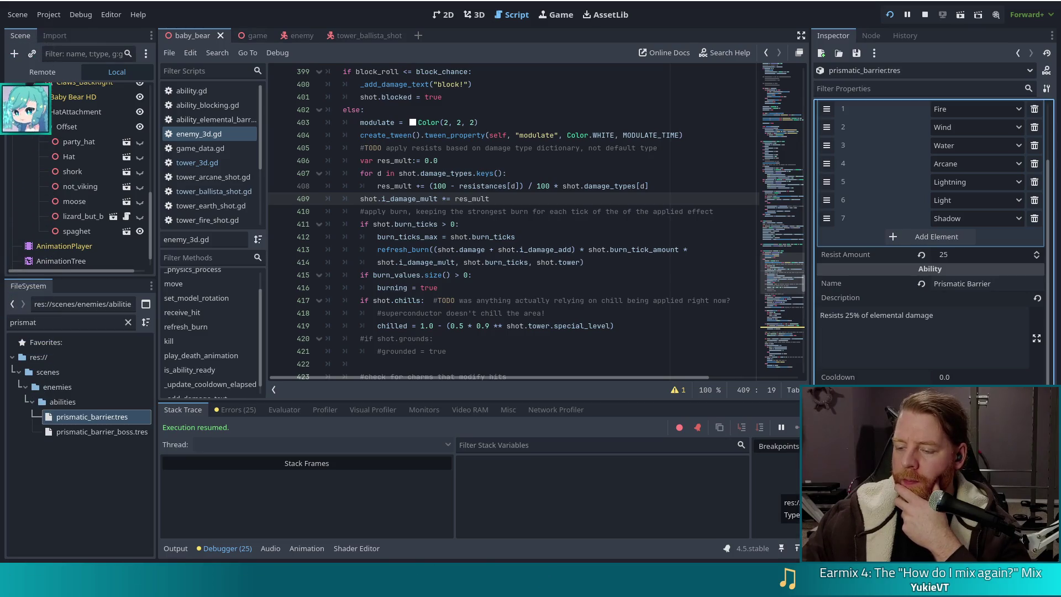
- Filter the FileSystem for 'element' and open ability_elemental_barrier.gd
left_click_drag(39, 322, 4, 312)
type("element")
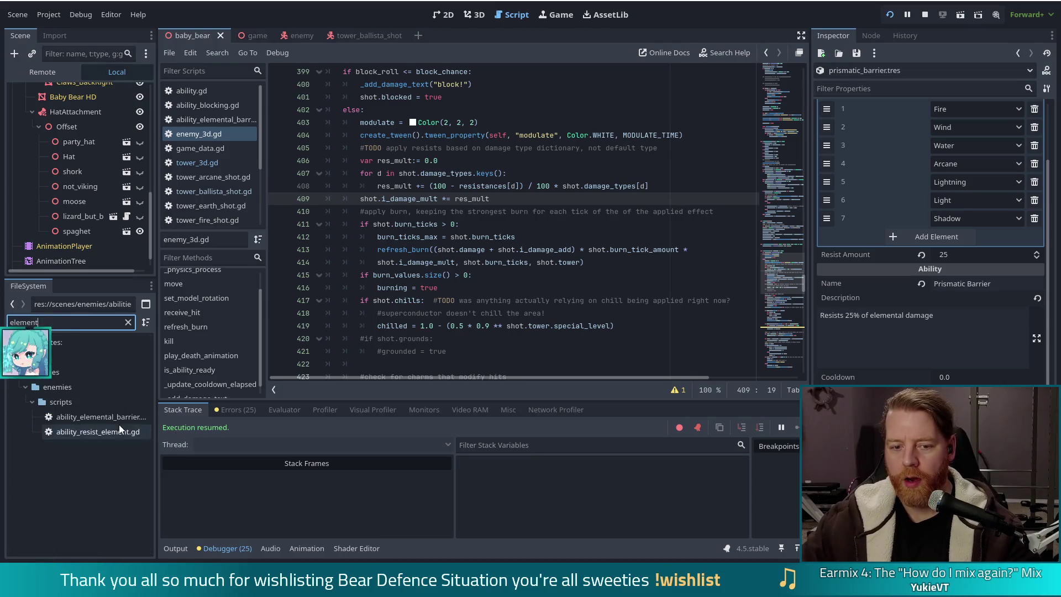
double_click(94, 416)
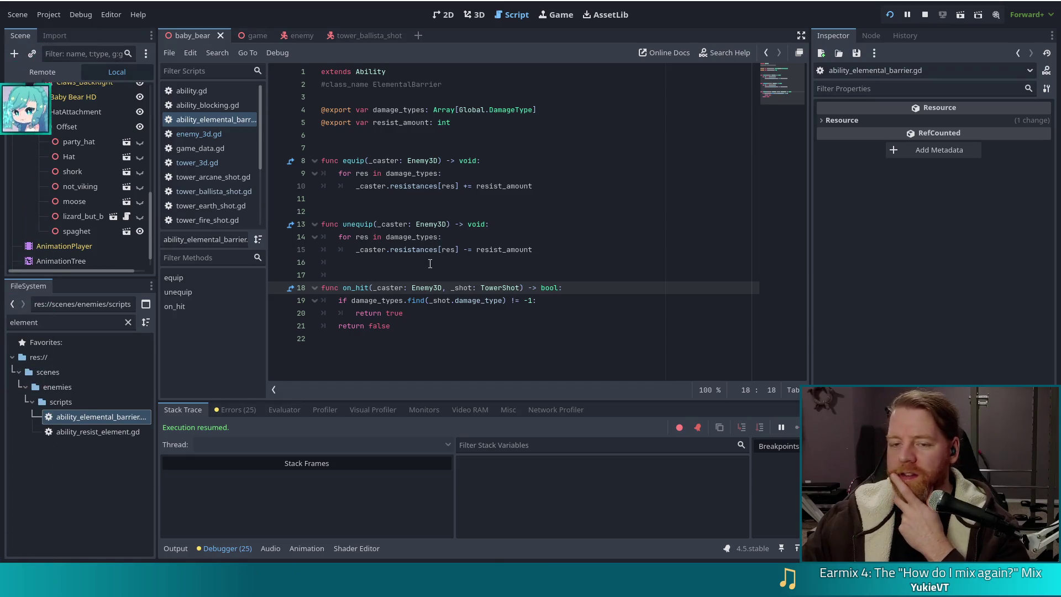
- Remove the line-409 and line-411 breakpoints in enemy_3d.gd, then return to ability_elemental_barrier.gd
left_click(200, 134)
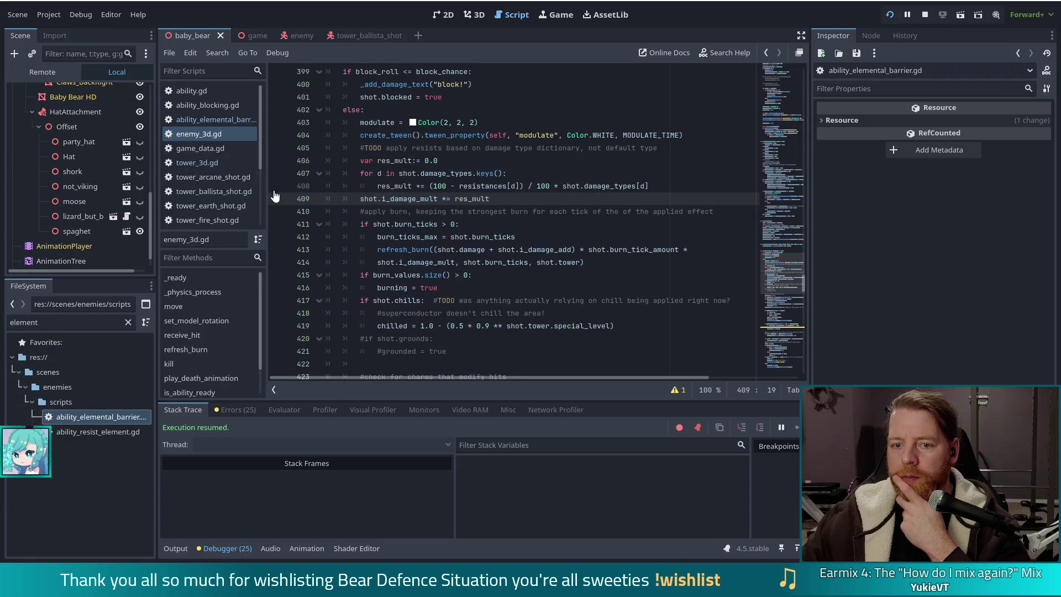
key("alt+Tab")
key("alt+Tab")
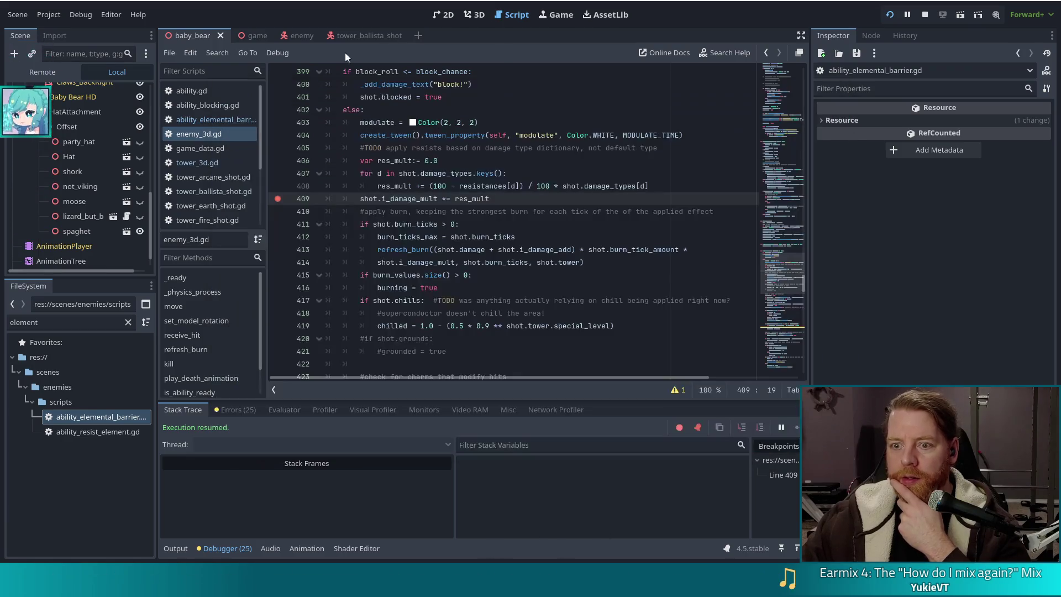
left_click(276, 224)
left_click(276, 199)
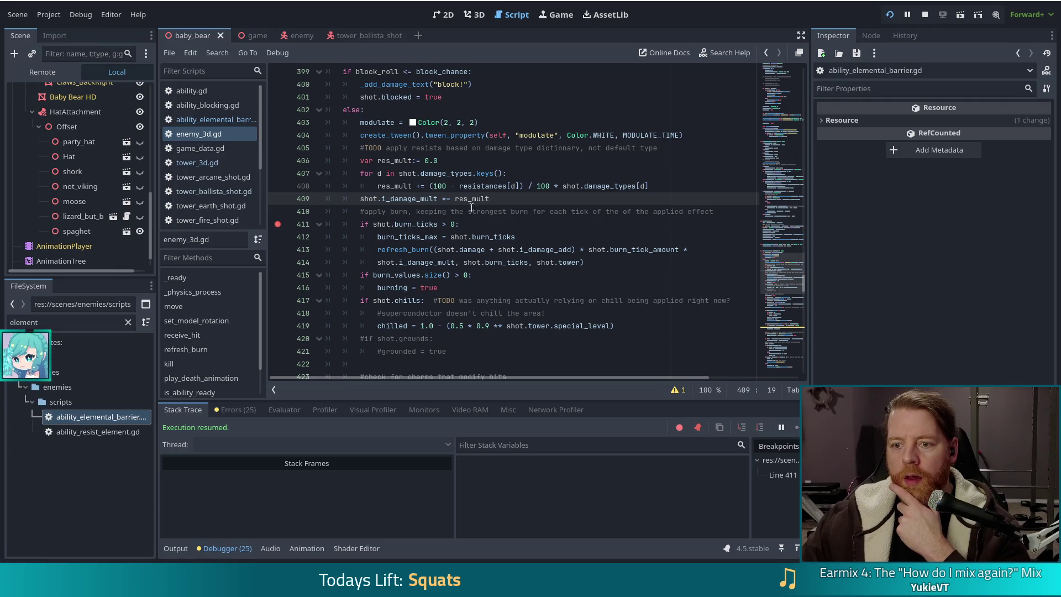
scroll(529, 204, "up", 1)
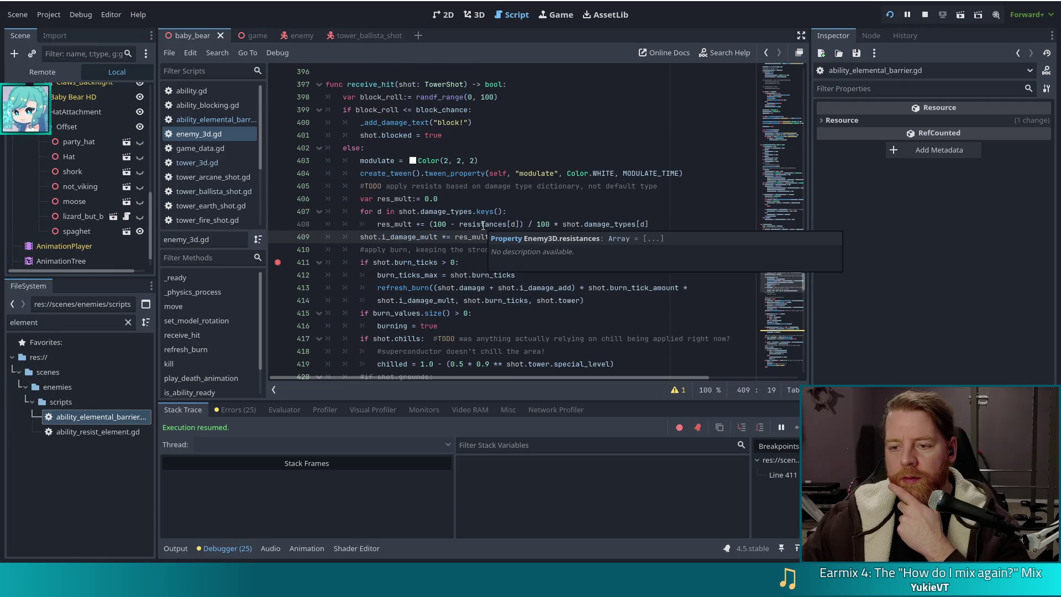
mouse_move(483, 225)
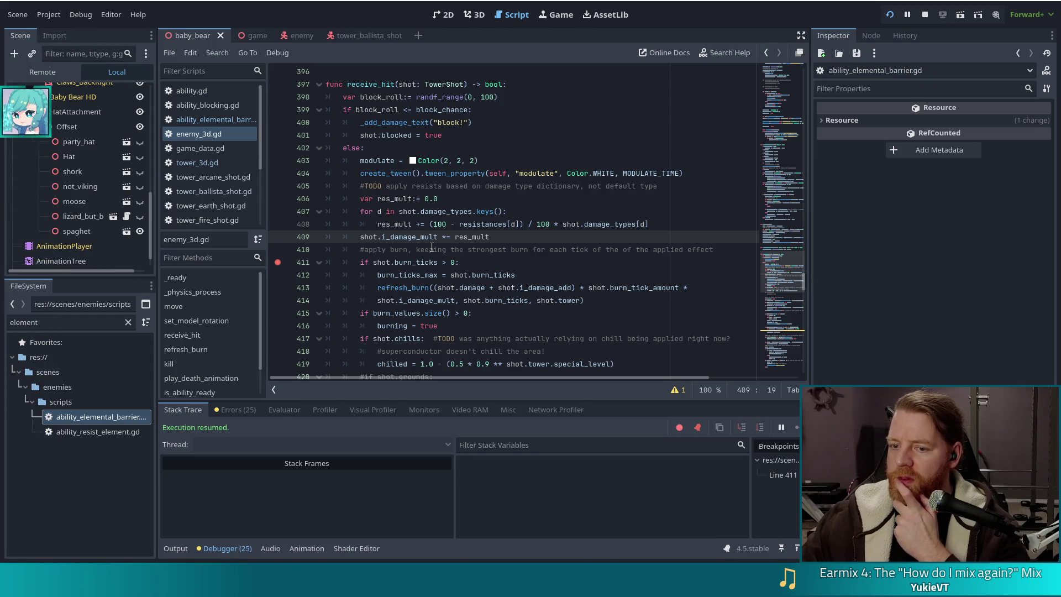
left_click(278, 263)
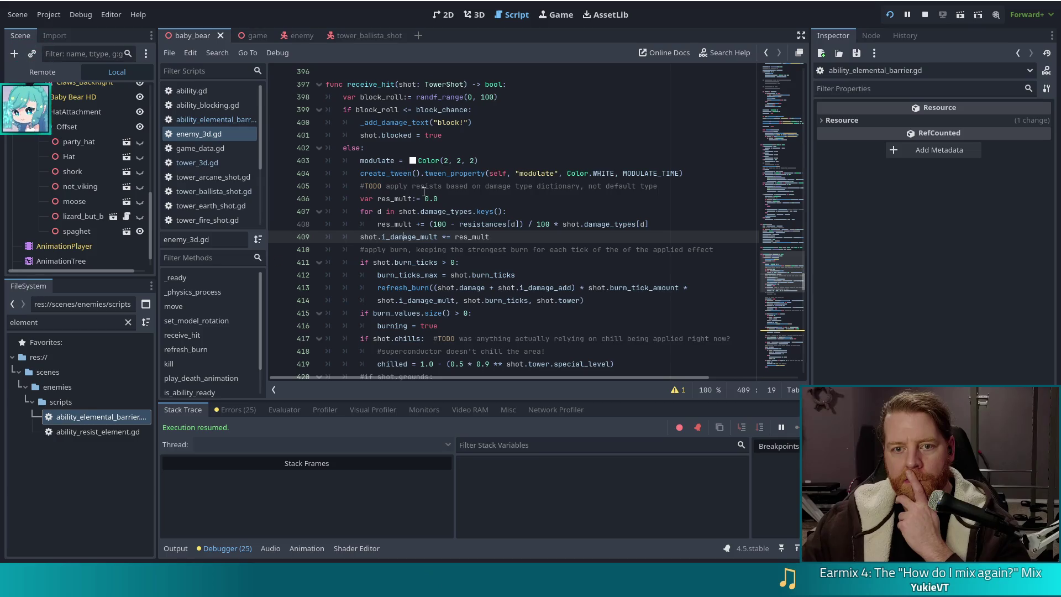
left_click(208, 121)
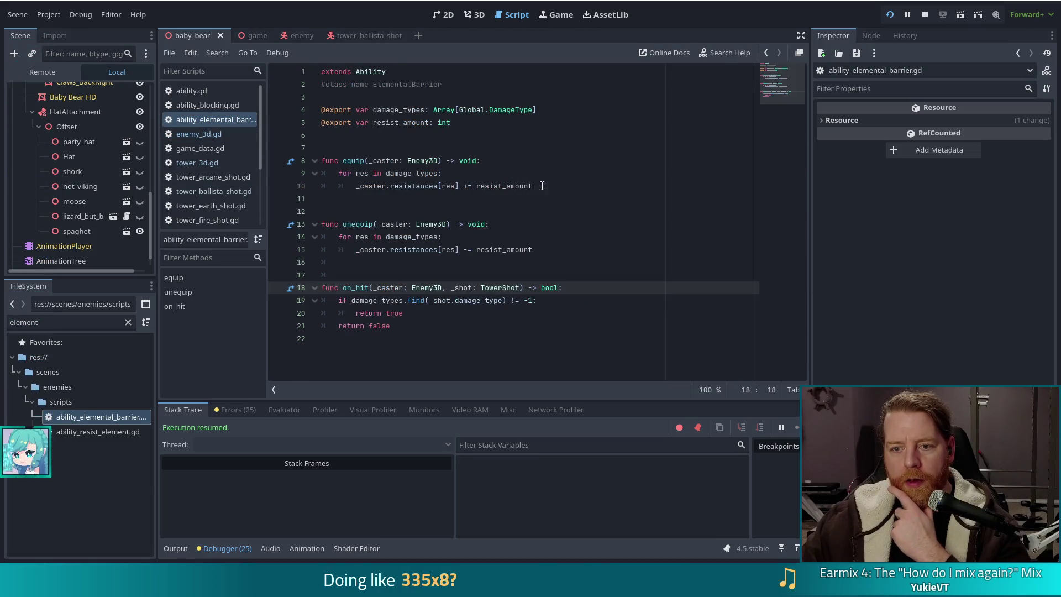
- Add print(_caster.resistances[res]) on a new line after line 10 in equip
left_click(293, 187)
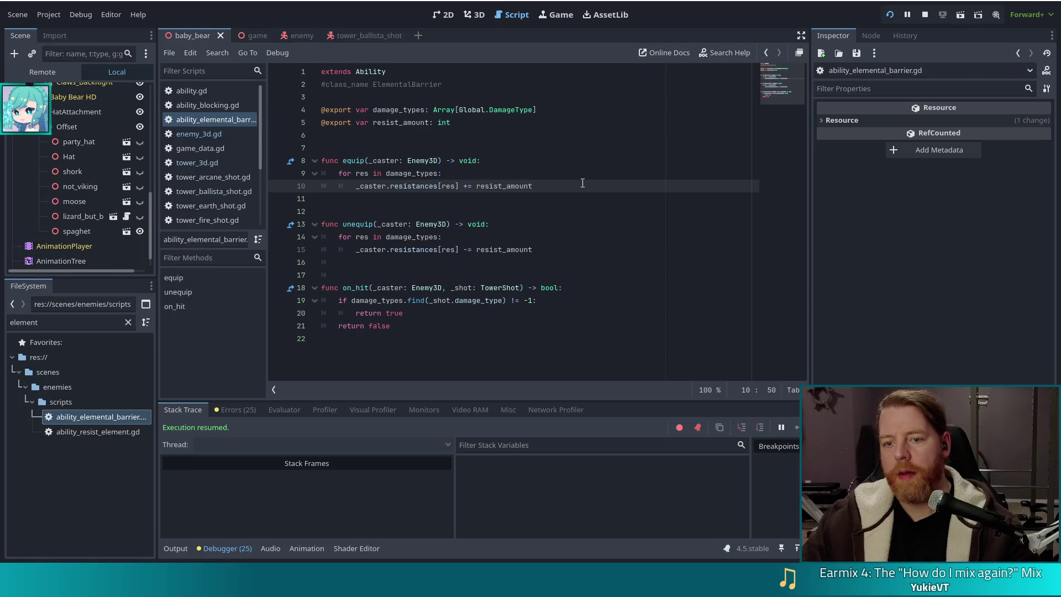
key("Return")
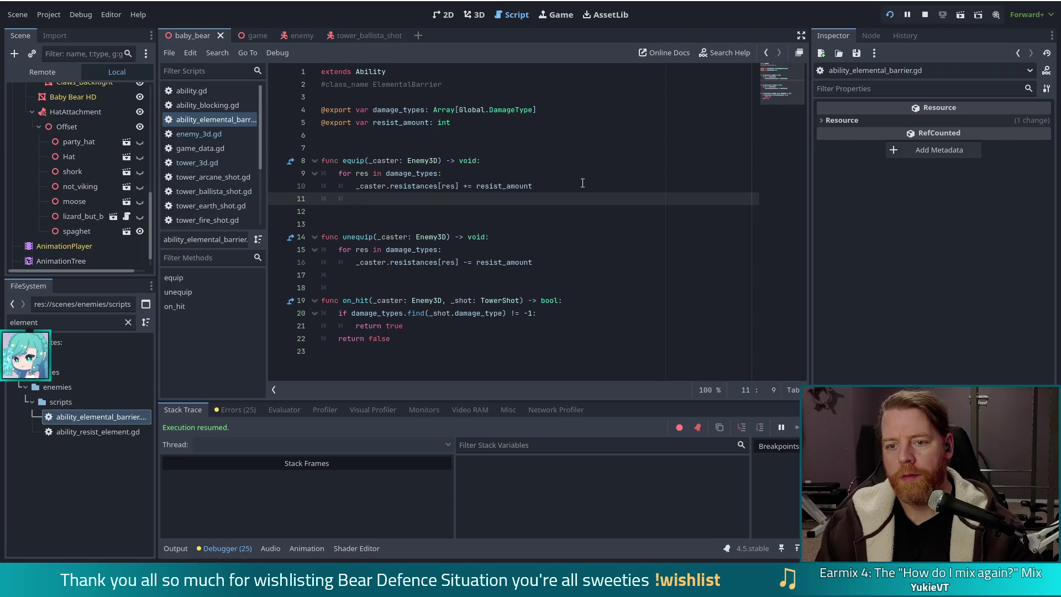
type("print(")
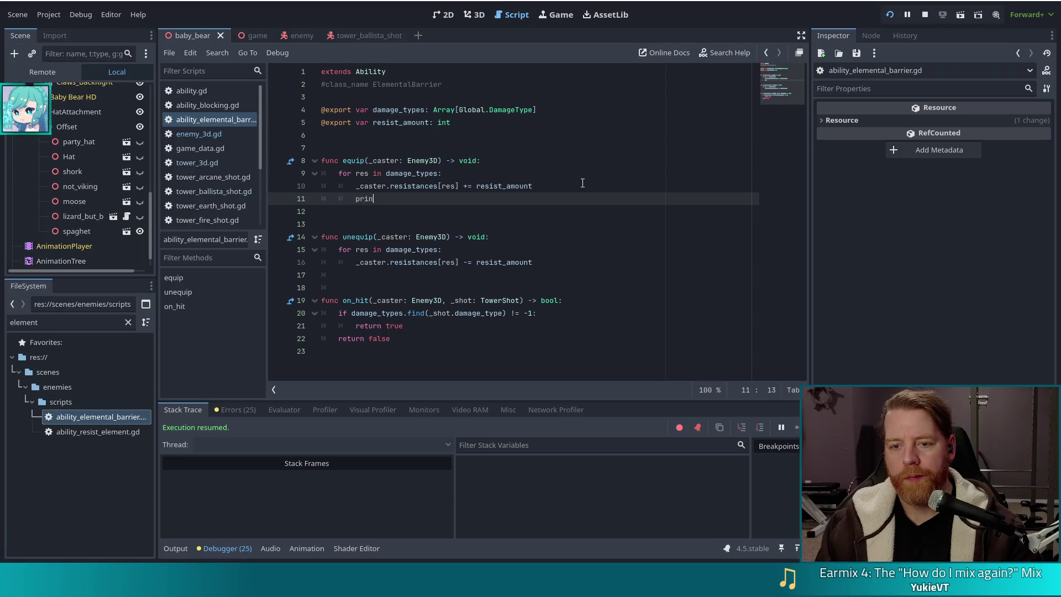
left_click_drag(356, 186, 460, 186)
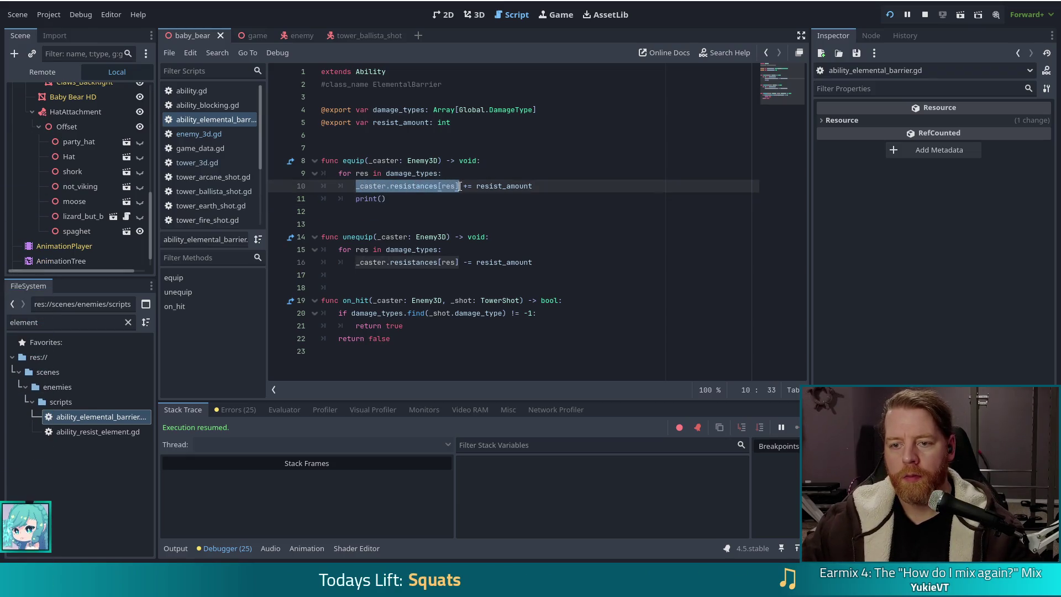
key("ctrl+c")
left_click(382, 198)
key("ctrl+v")
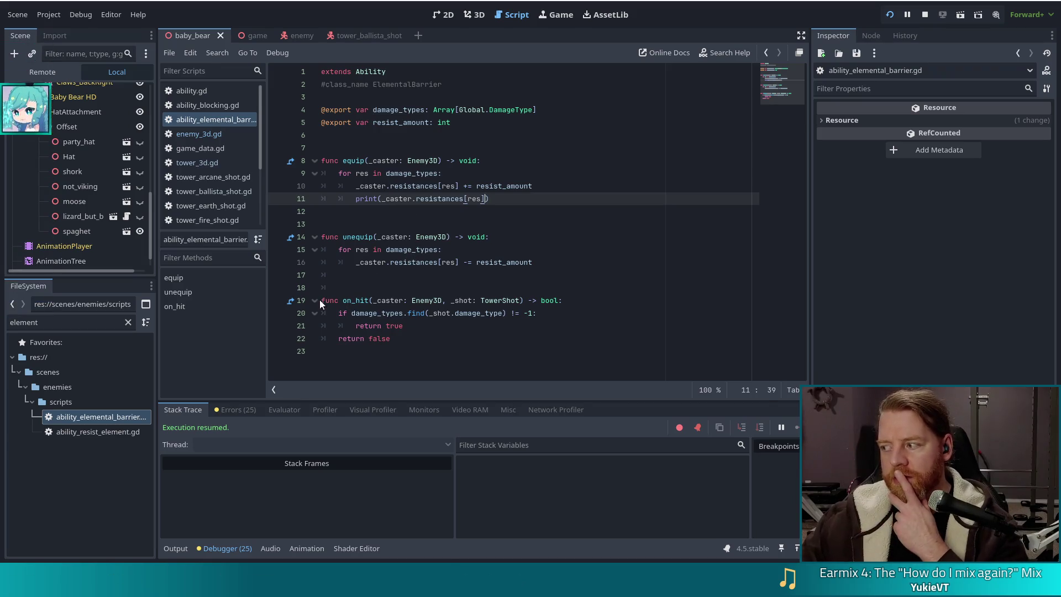
key("Up")
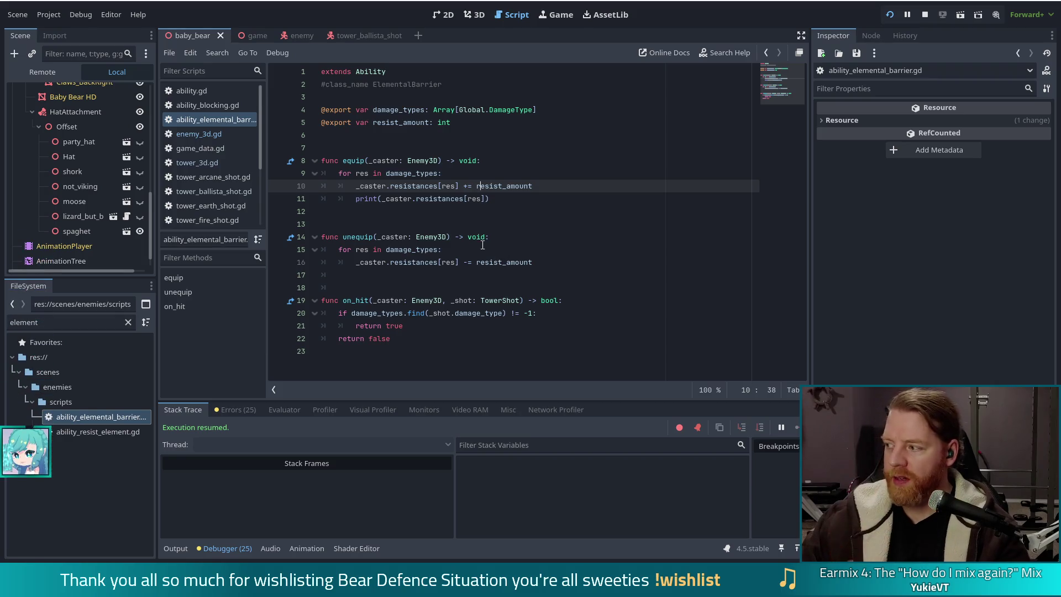
- Review the ElementalBarrier header and exports, then relaunch the game
mouse_move(367, 84)
left_mouse_down()
mouse_move(450, 126)
mouse_move(447, 326)
mouse_move(387, 338)
mouse_move(441, 120)
left_mouse_up()
left_click(498, 124)
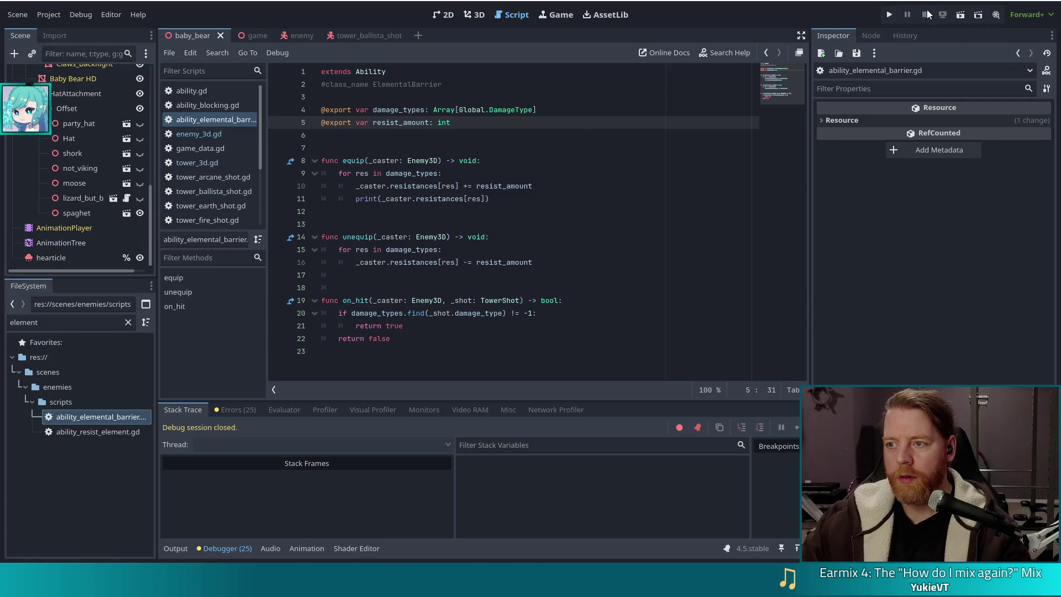
left_click(891, 13)
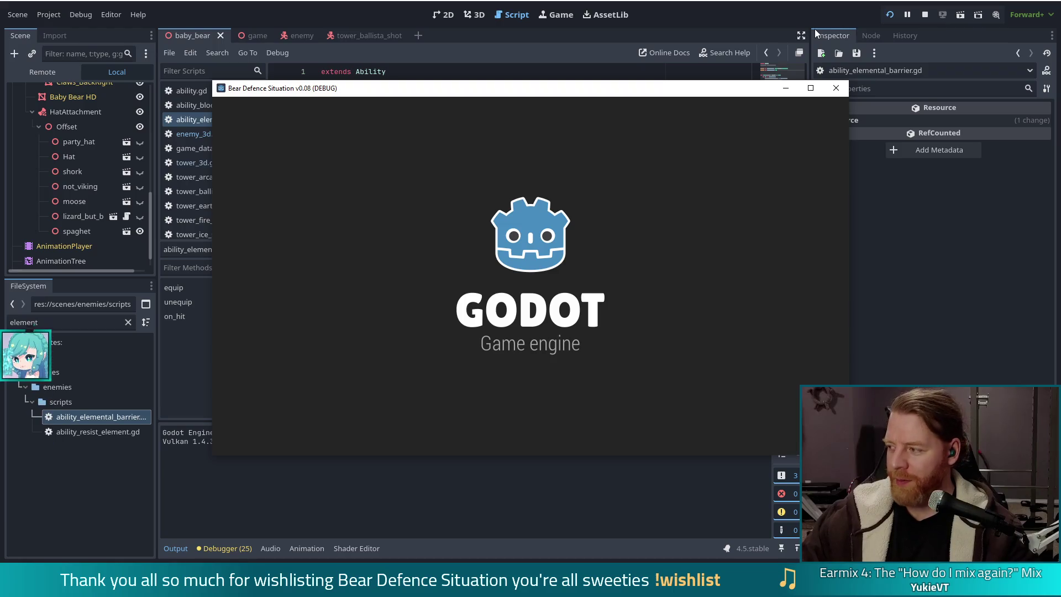
- Start a new game and run set_enemy golem_crystals in the in-game console
left_click(282, 291)
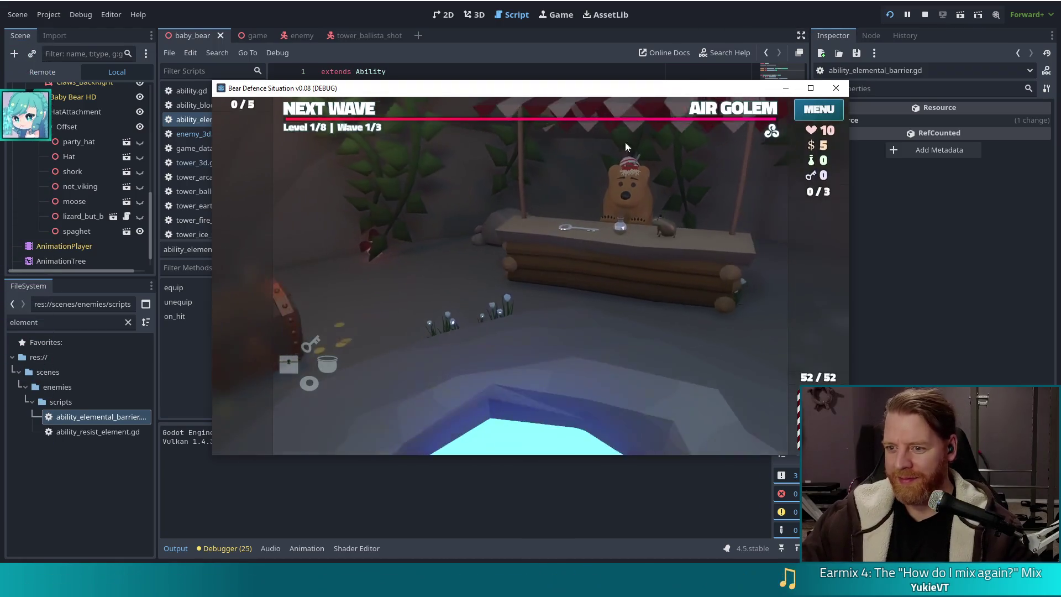
key("grave")
type("set")
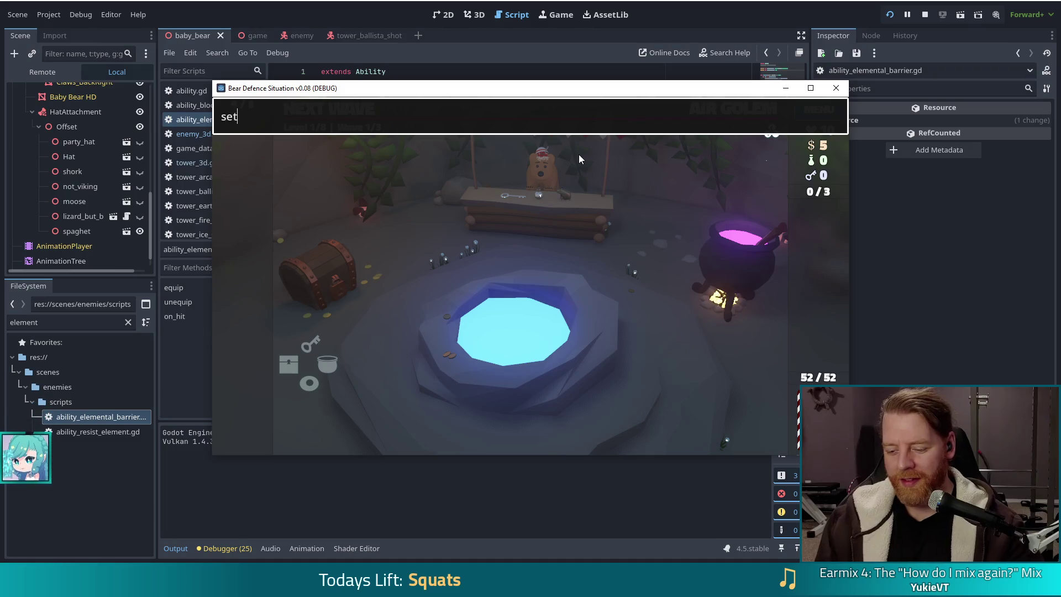
type("_engolem_c")
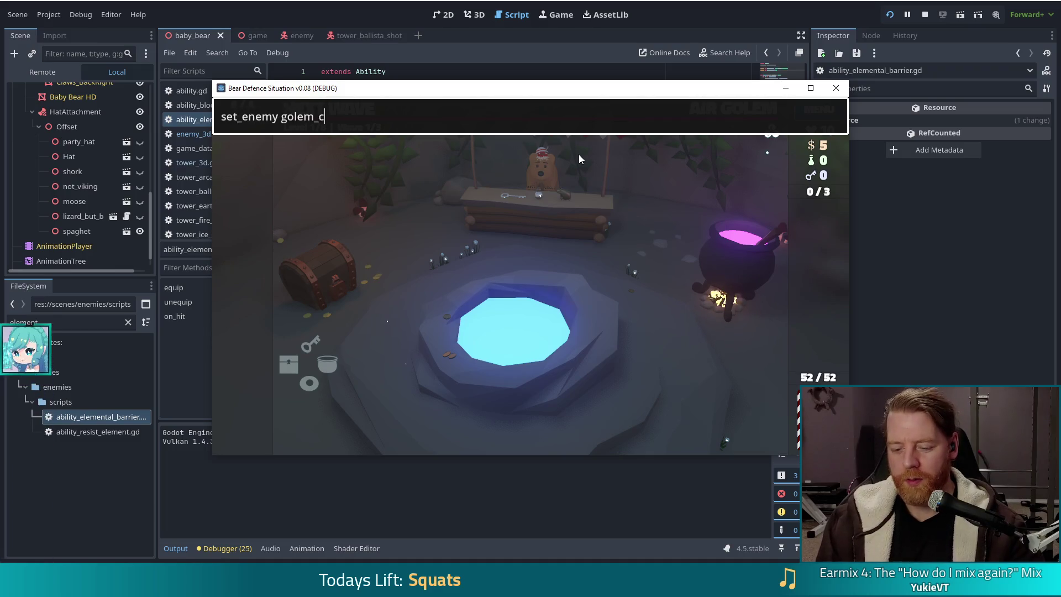
type("rystals")
key("Return")
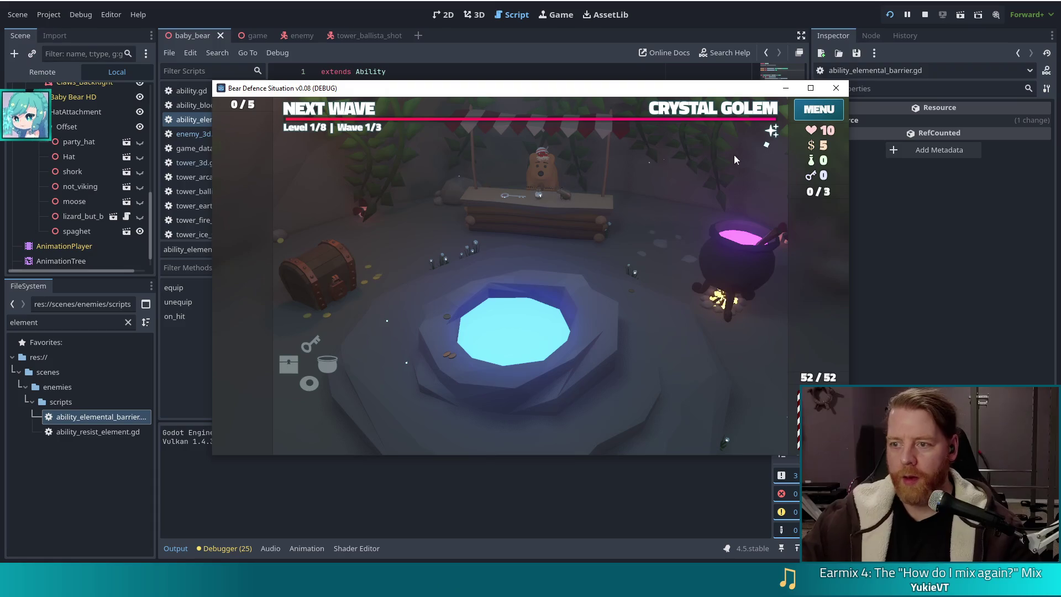
mouse_move(773, 134)
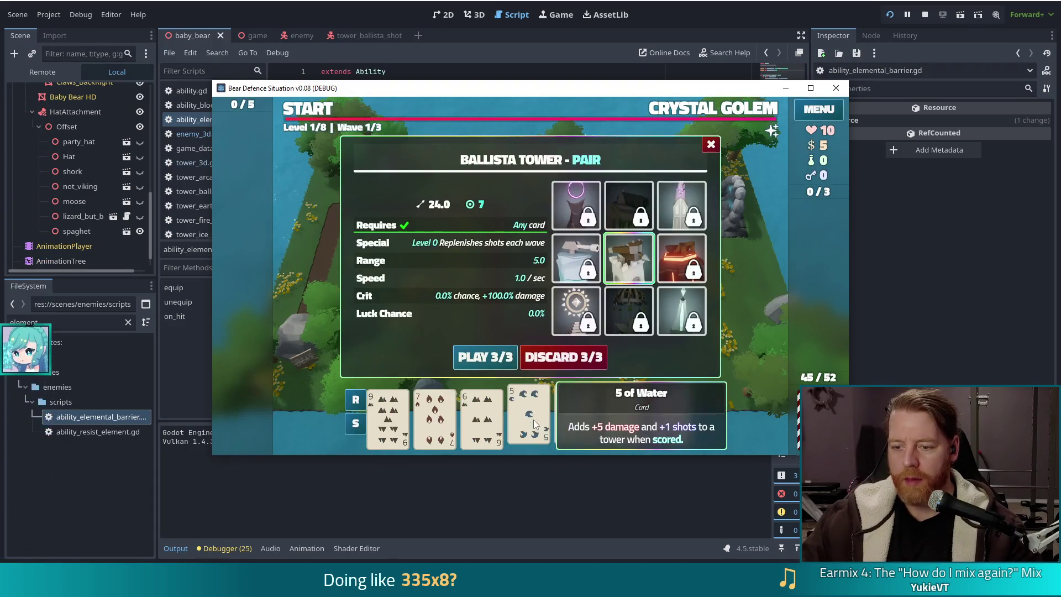
- Play the 10 of Earth High Card as a Ballista beside the path, then start and pause wave 1
left_click(567, 358)
left_click(422, 429)
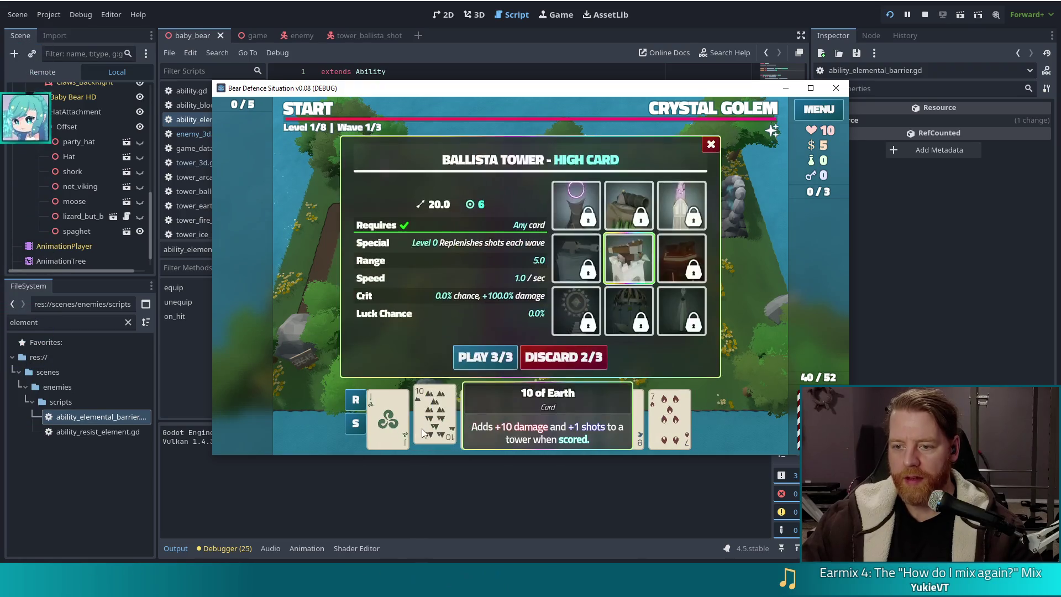
left_click(461, 358)
left_click(618, 300)
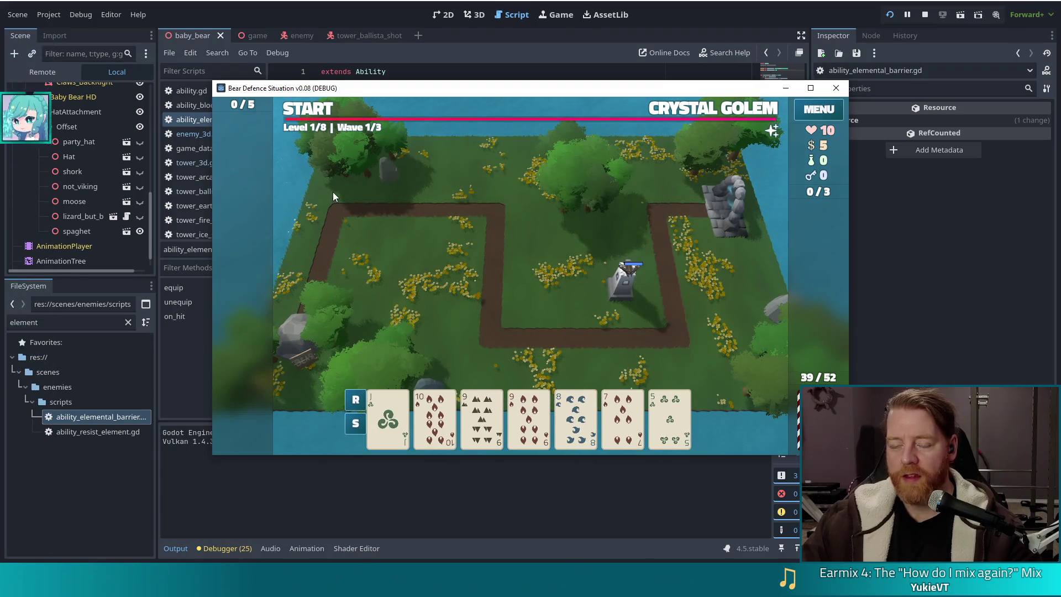
left_click(308, 111)
left_click(308, 110)
left_click(195, 478)
scroll(208, 464, "up", 3)
scroll(207, 464, "up", 5)
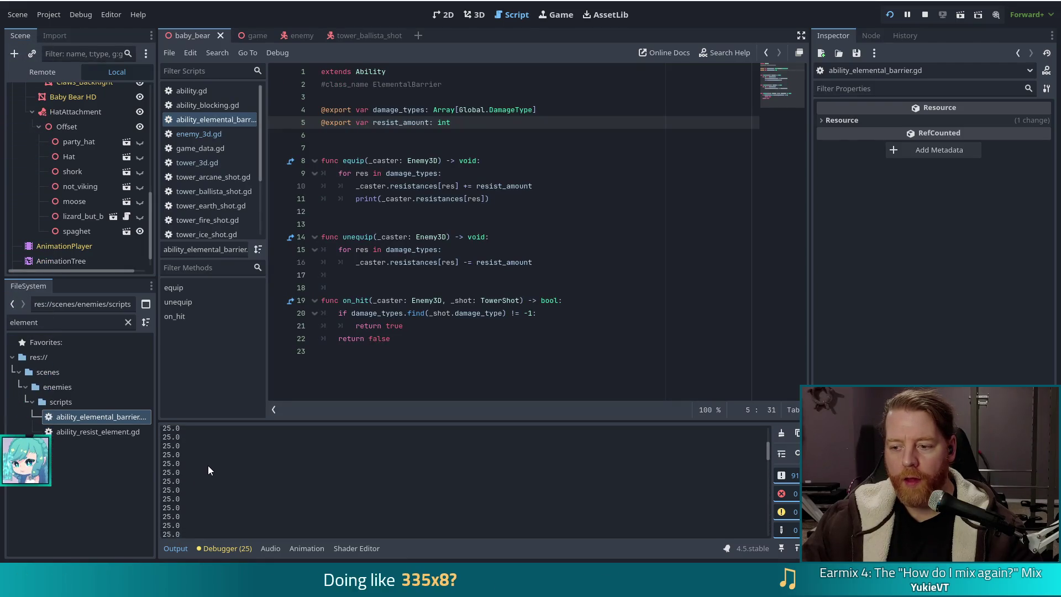
scroll(208, 472, "up", 2)
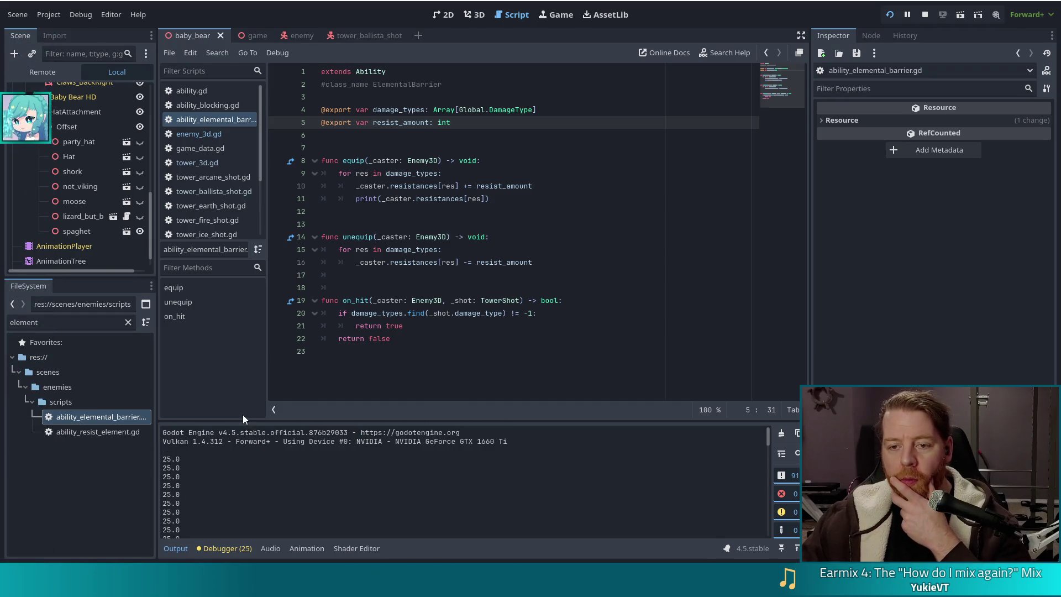
scroll(293, 499, "down", 1)
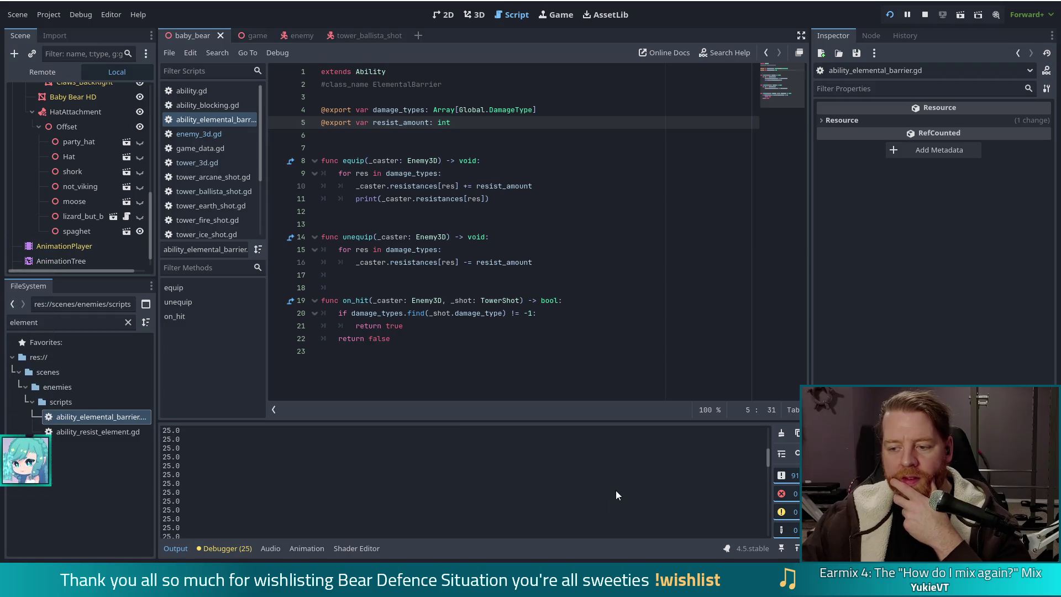
scroll(616, 490, "down", 2)
scroll(615, 489, "down", 3)
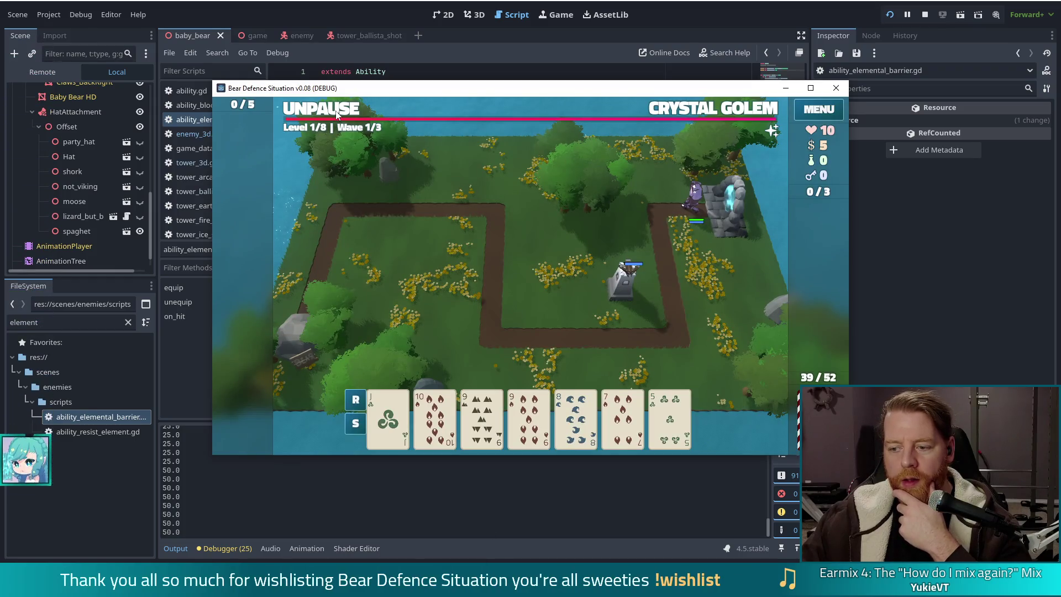
- Let the golem wave run a few seconds, pause it, and check the 50.0 resistance prints in the editor
left_click(336, 113)
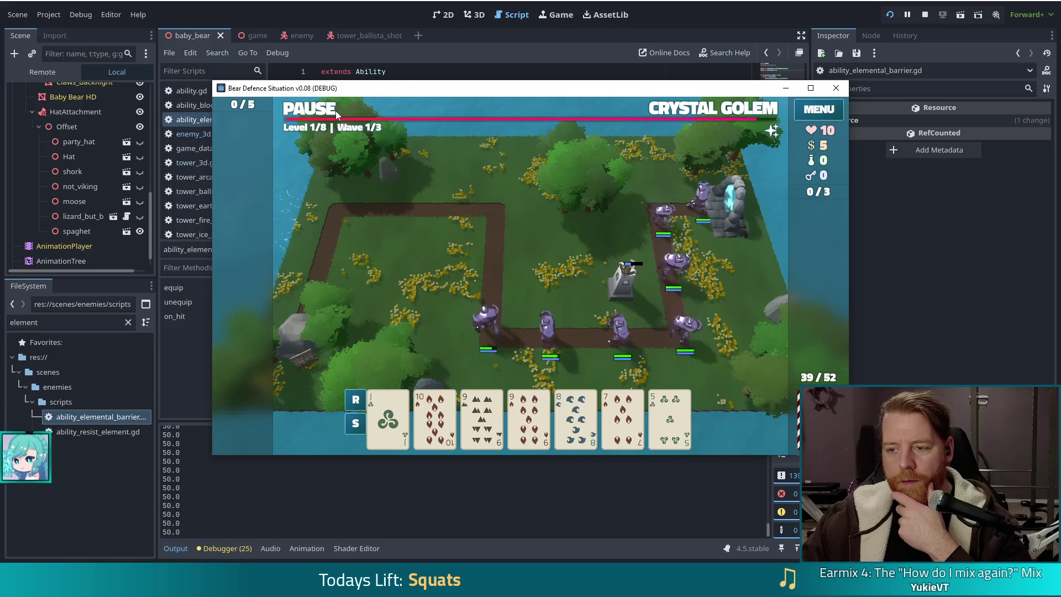
left_click(324, 114)
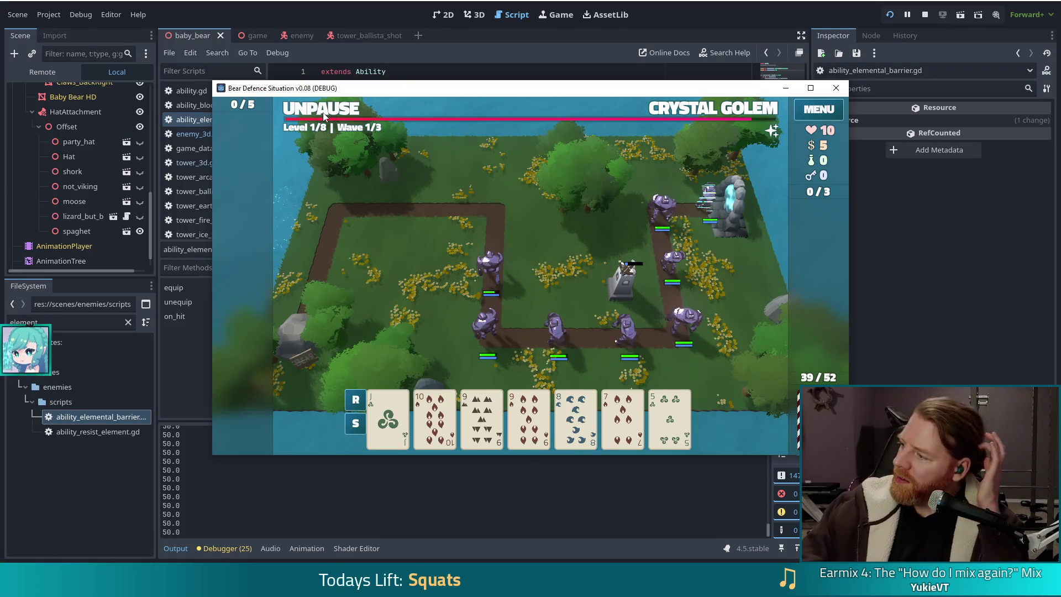
left_click(418, 2)
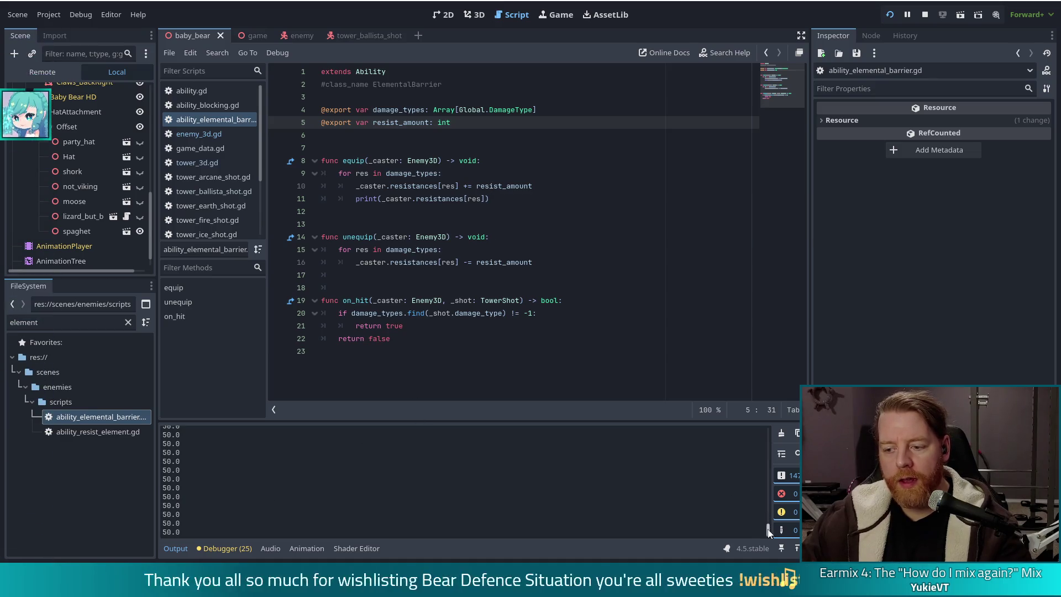
mouse_move(768, 443)
left_mouse_down()
mouse_move(769, 433)
mouse_move(770, 491)
mouse_move(766, 425)
mouse_move(762, 539)
left_mouse_up()
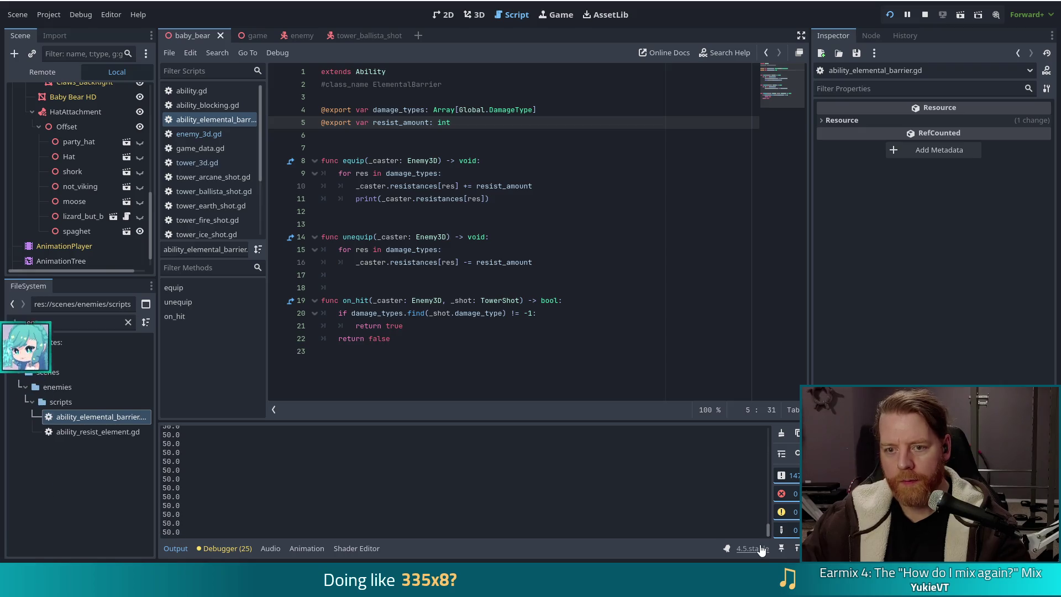
- Run Find in Files for 'equip(' and scroll through the 54 matches across 39 files
left_click(421, 199)
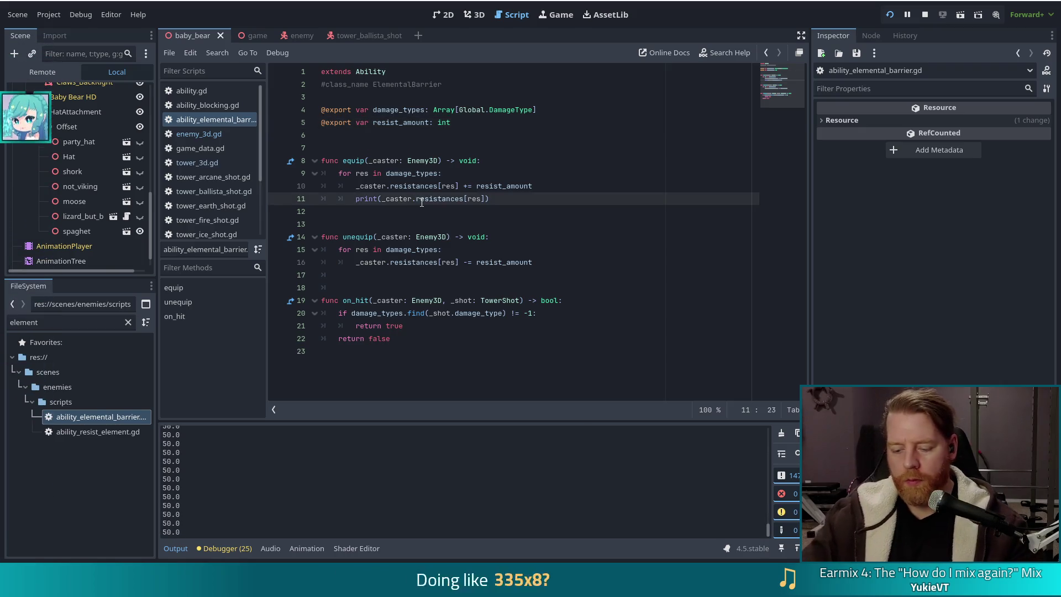
key("ctrl+shift+f")
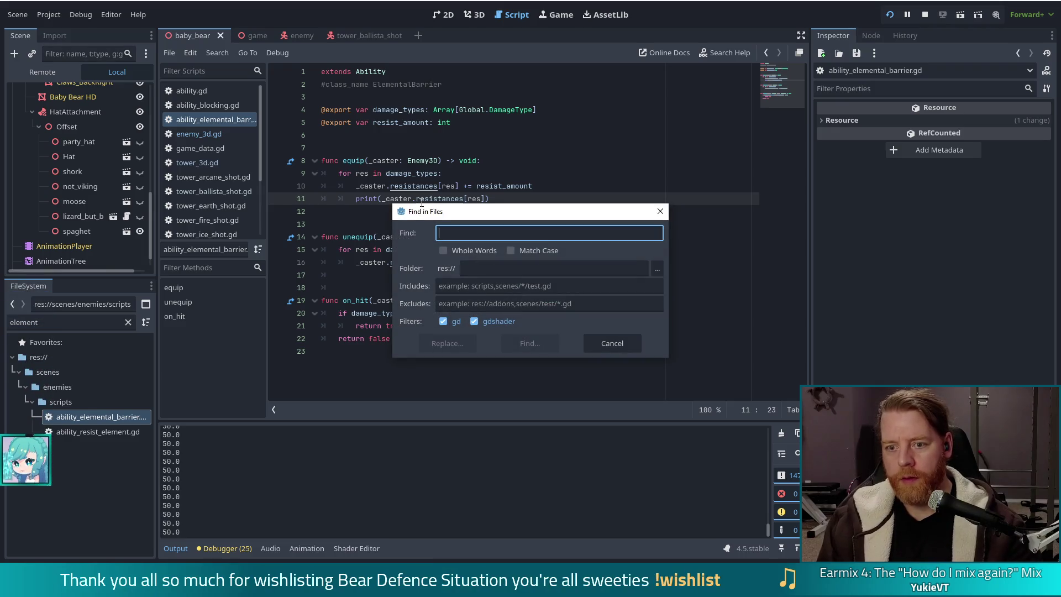
type("equip")
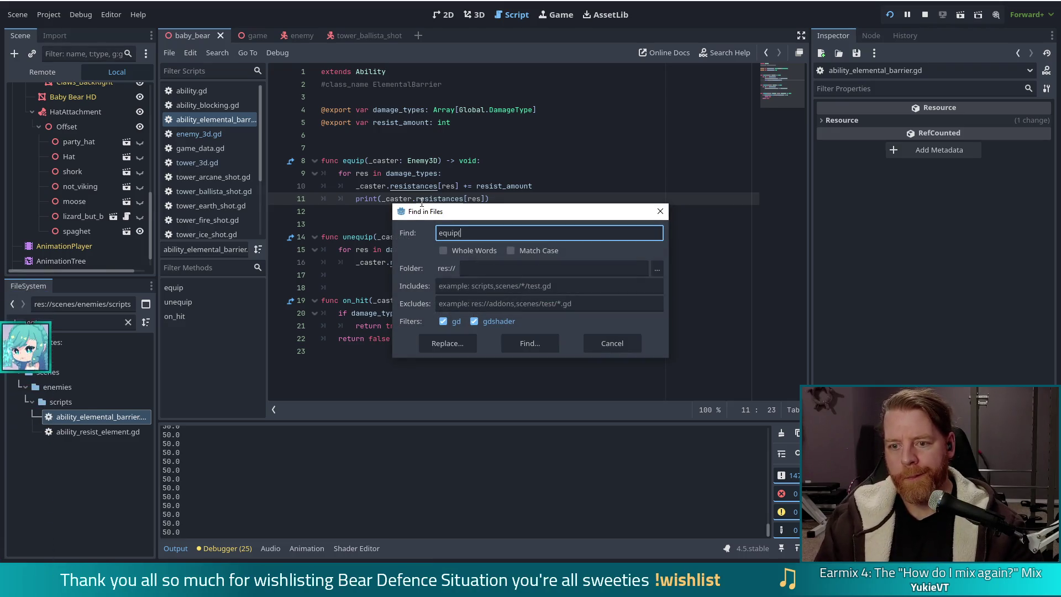
type("(")
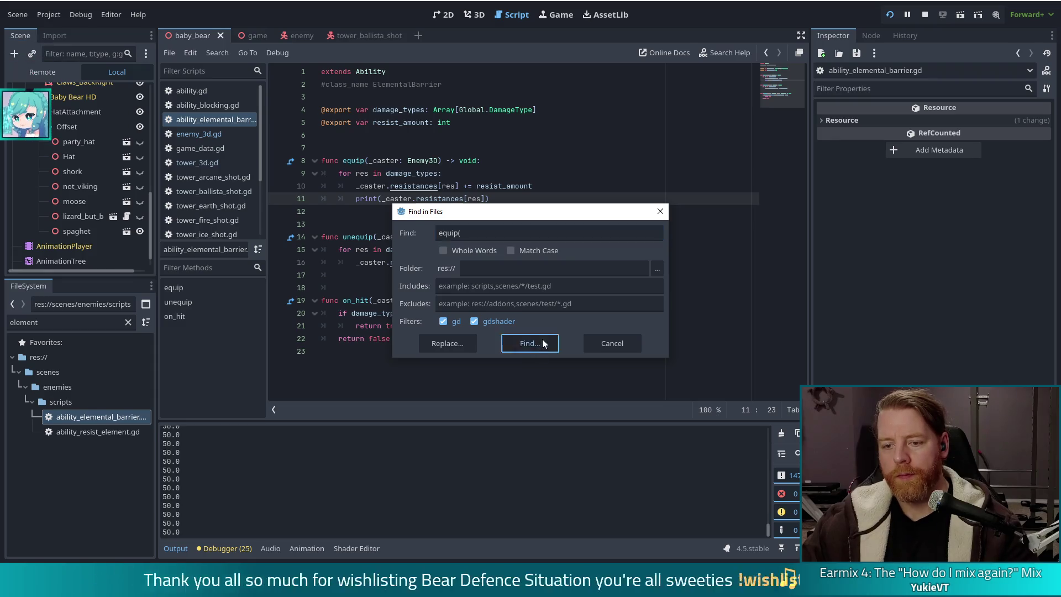
left_click(541, 341)
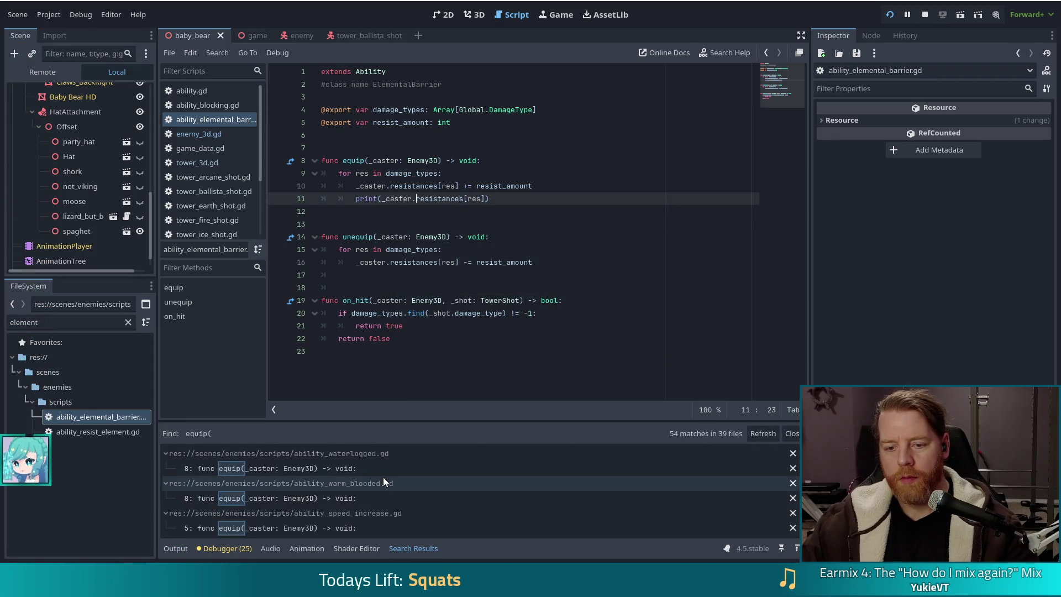
scroll(406, 468, "down", 5)
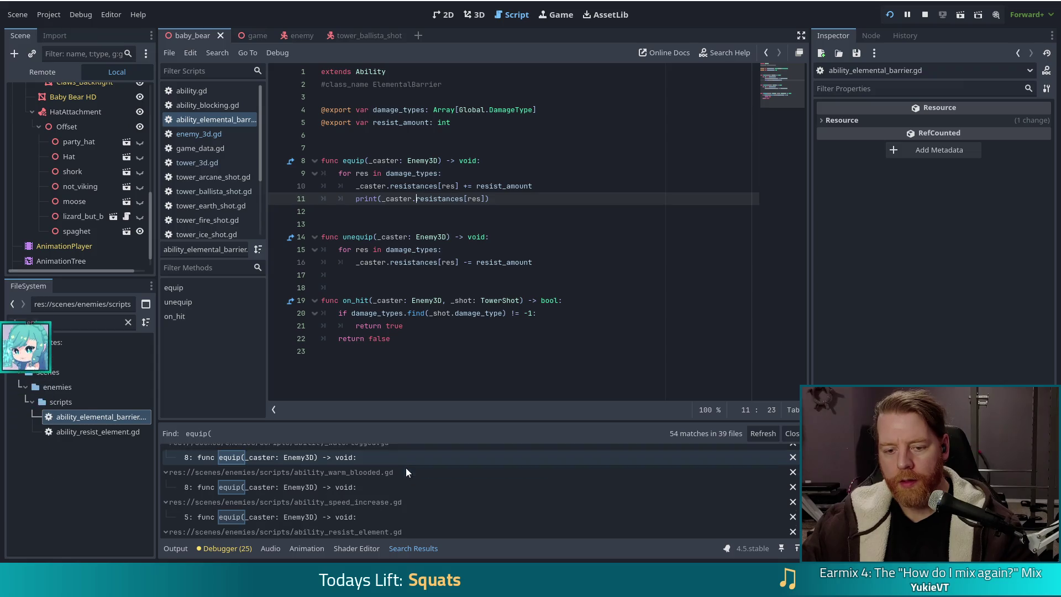
scroll(404, 469, "down", 10)
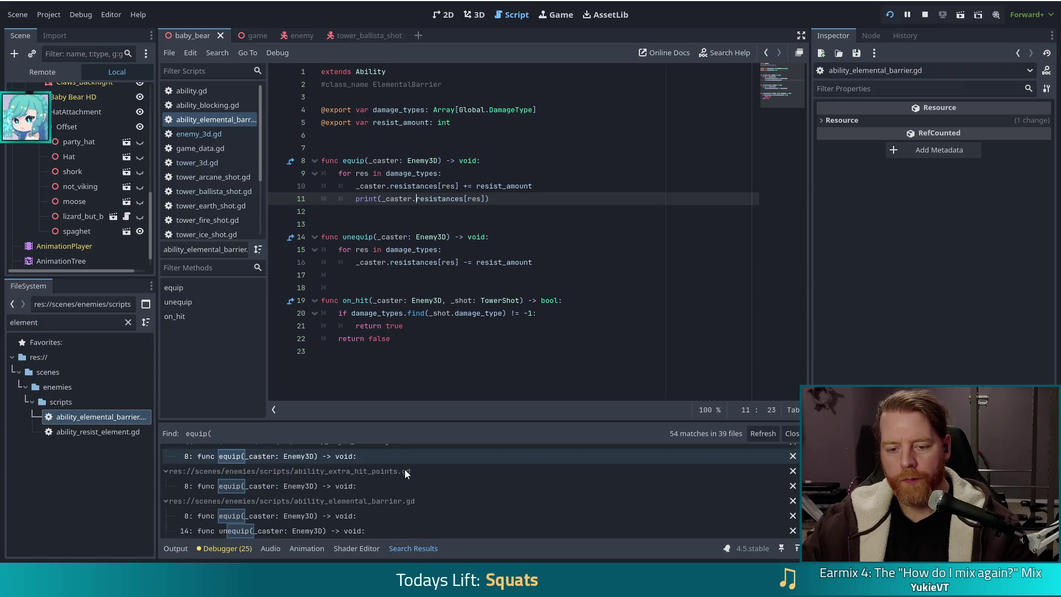
left_click(475, 215)
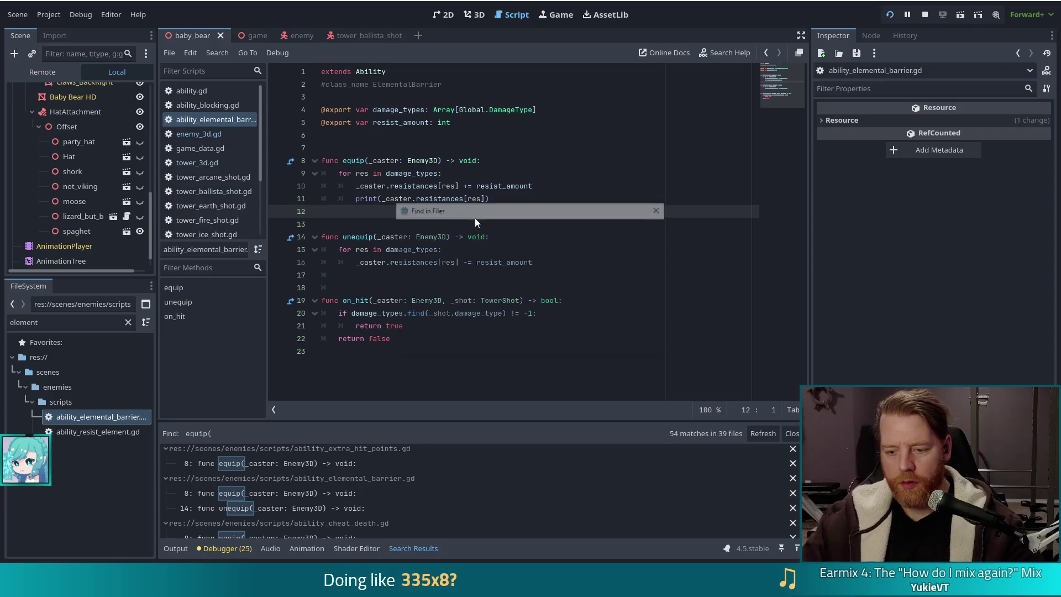
- Narrow the project-wide Find in Files search from equip( to .equip( calls
key("ctrl+shift+f")
key("Home")
type(".")
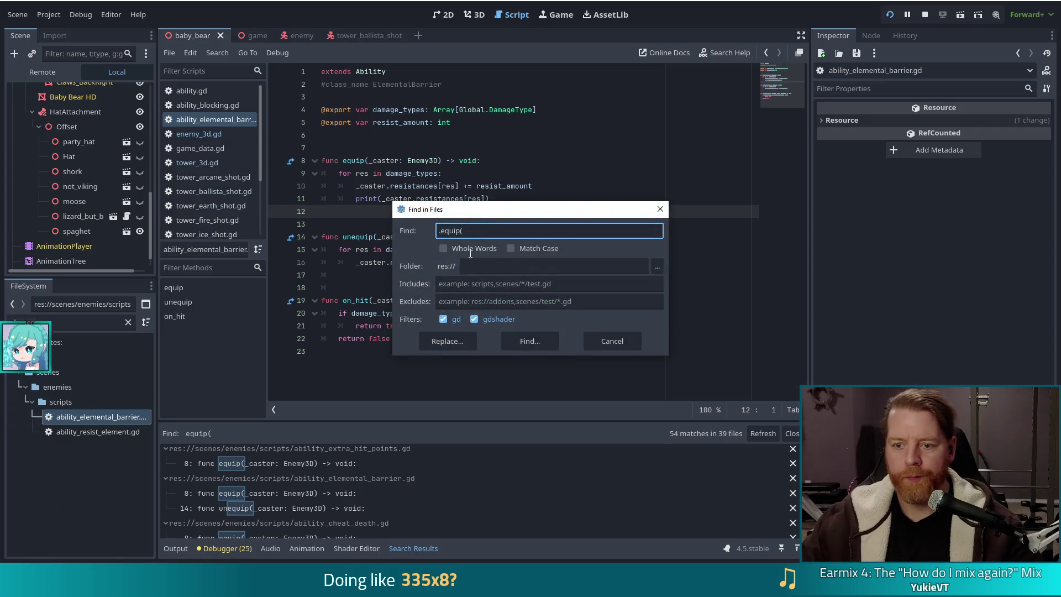
left_click(527, 339)
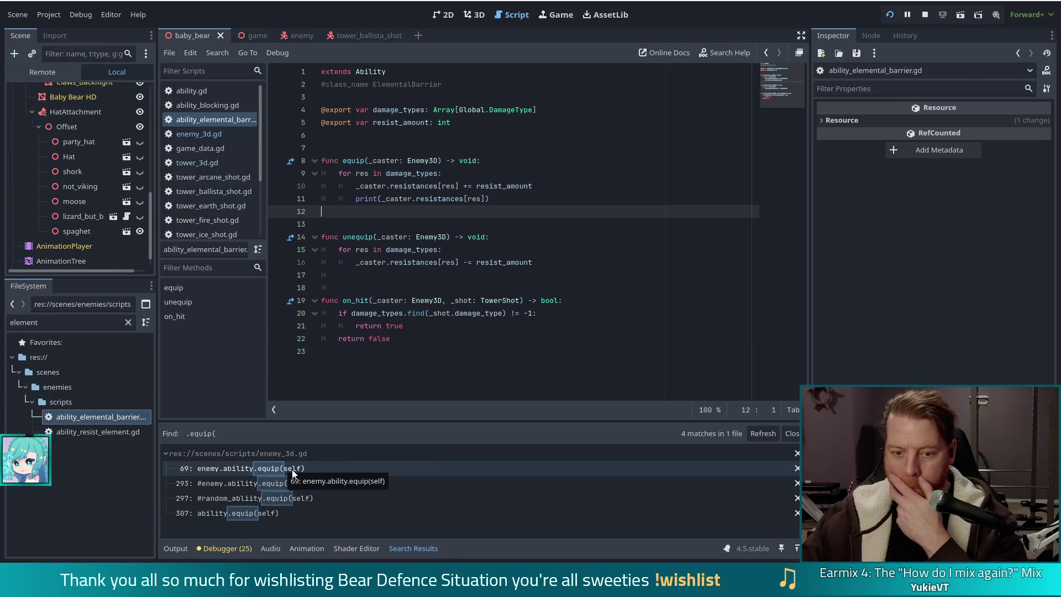
- Open enemy_3d.gd at the line-69 equip call and inspect the mana-cost condition on line 68
left_click(292, 468)
scroll(500, 227, "up", 3)
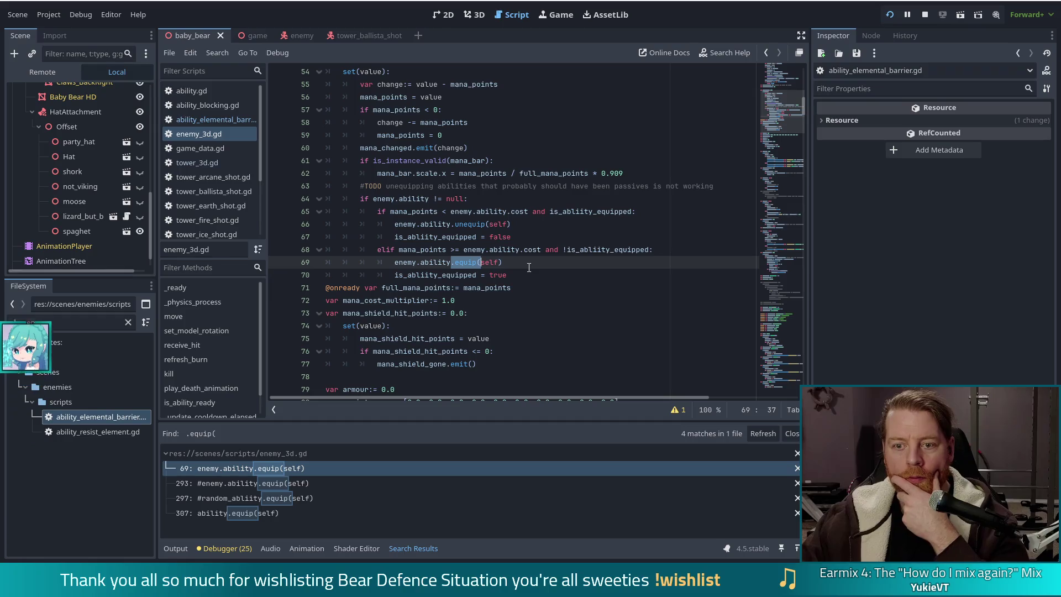
scroll(527, 268, "up", 1)
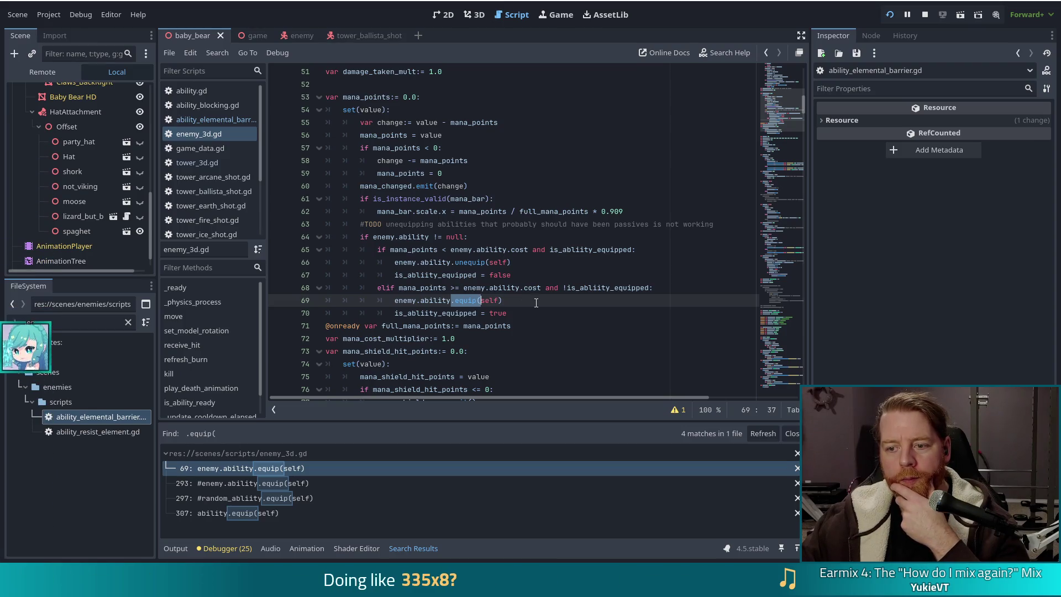
left_click(587, 287)
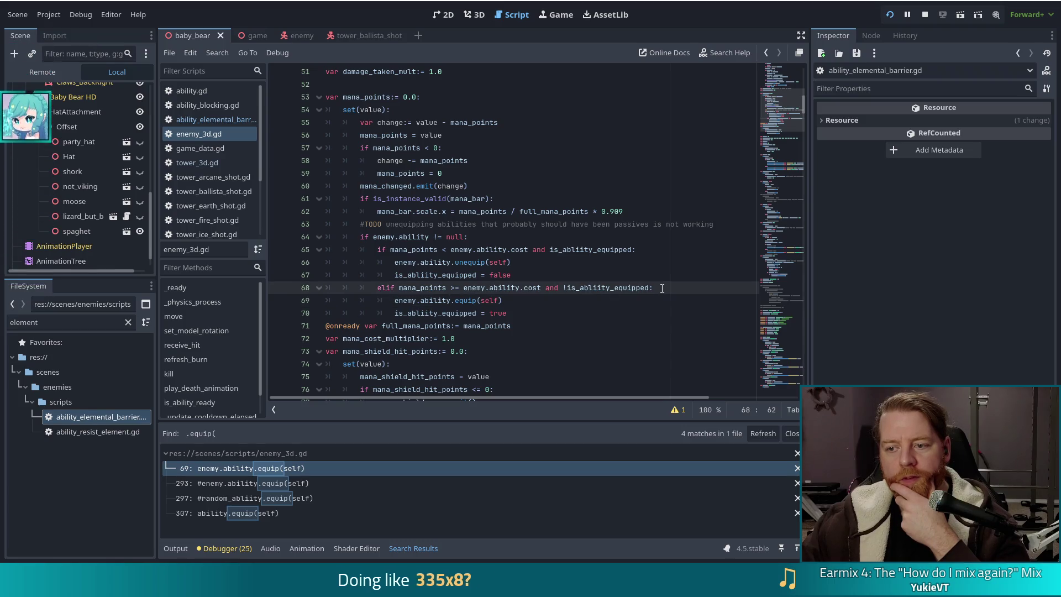
left_click(243, 486)
left_click(239, 499)
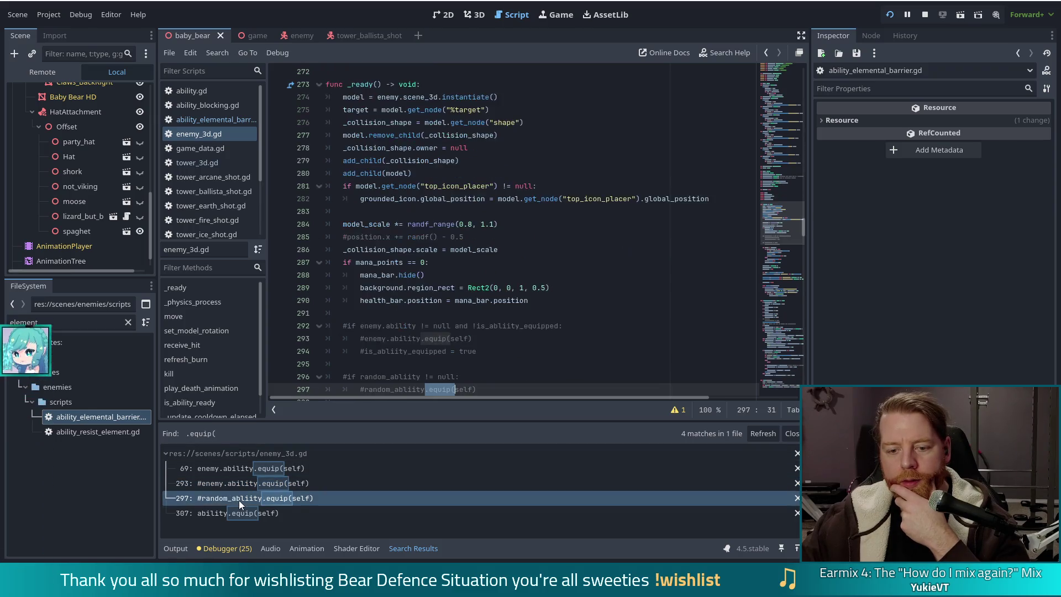
left_click(226, 513)
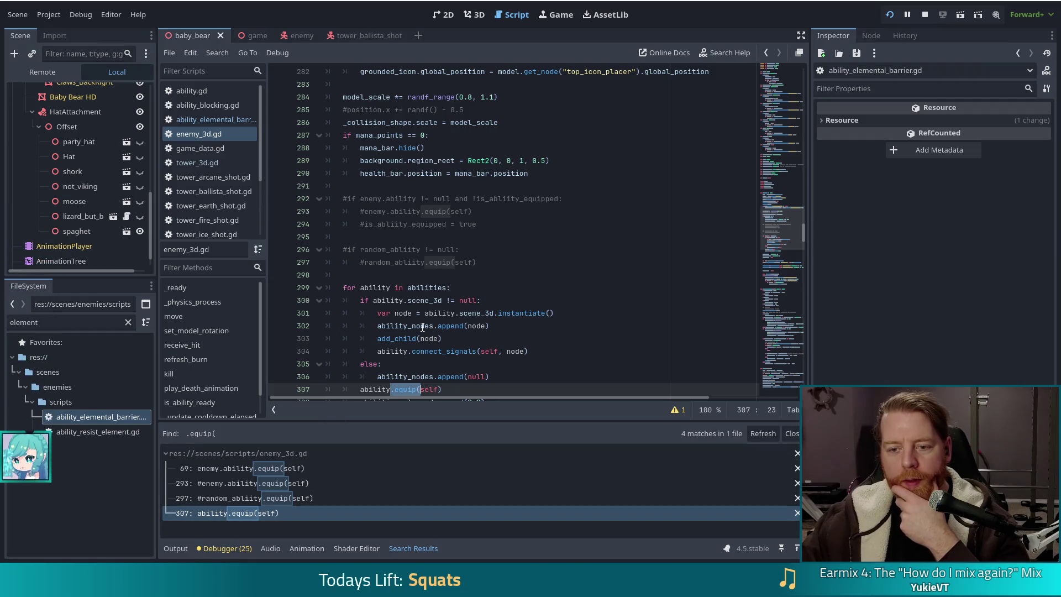
scroll(423, 326, "up", 3)
scroll(425, 323, "down", 8)
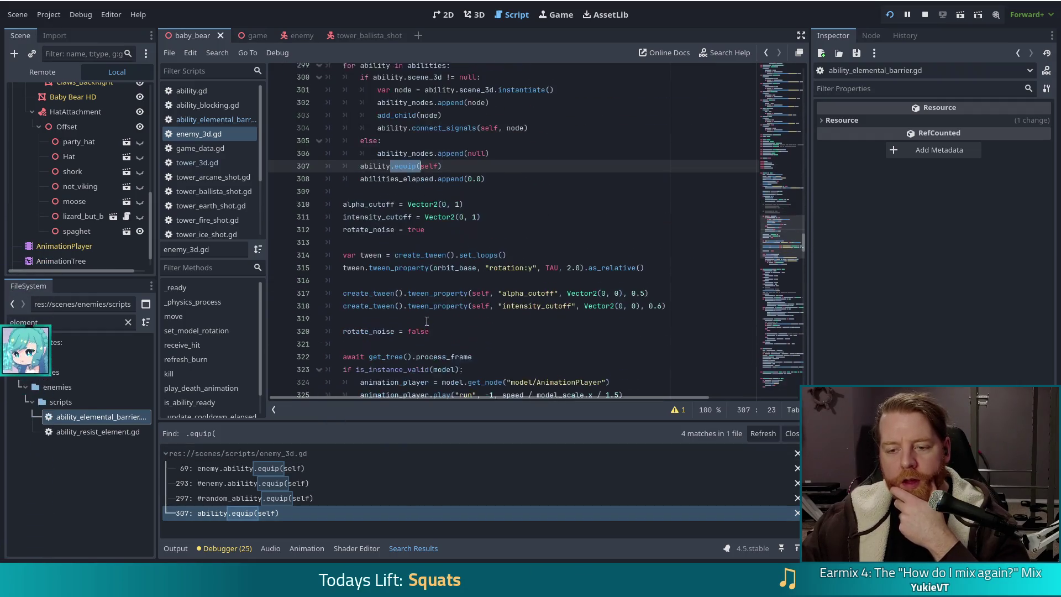
left_click(243, 468)
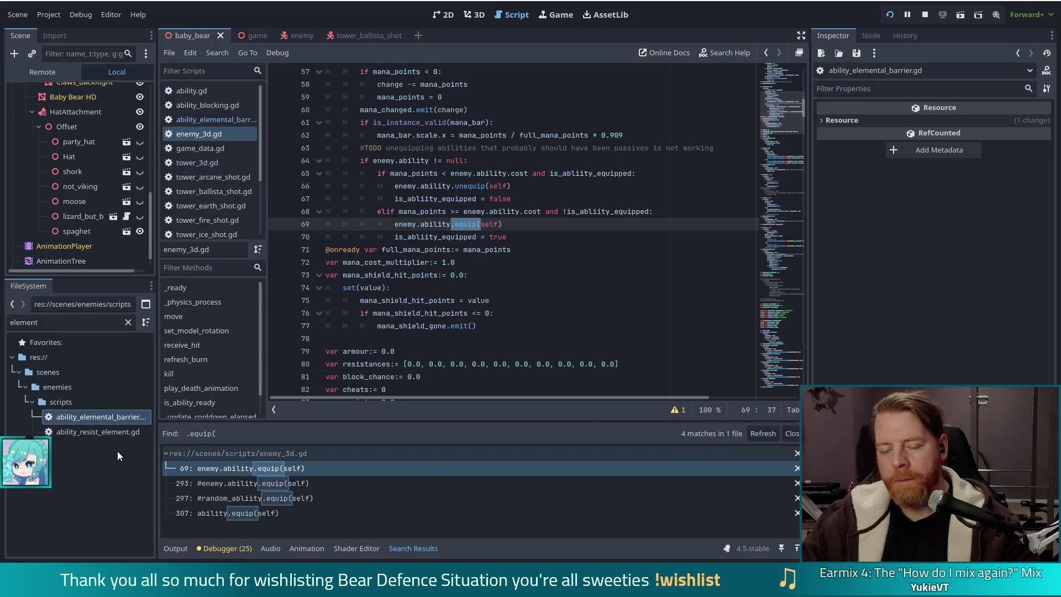
mouse_move(448, 187)
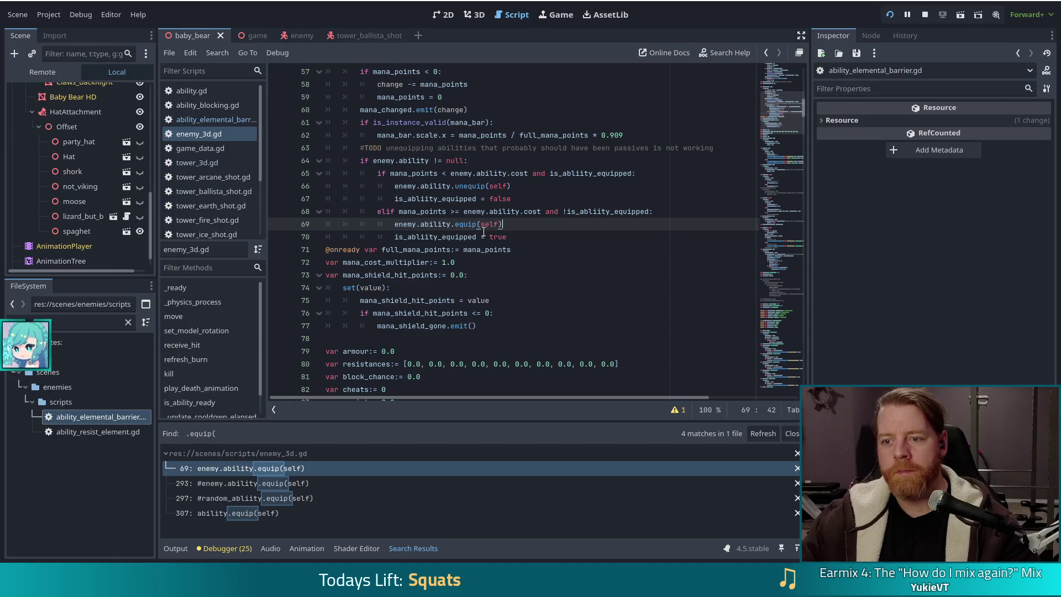
mouse_move(427, 161)
left_mouse_down()
mouse_move(497, 224)
mouse_move(453, 236)
left_mouse_up()
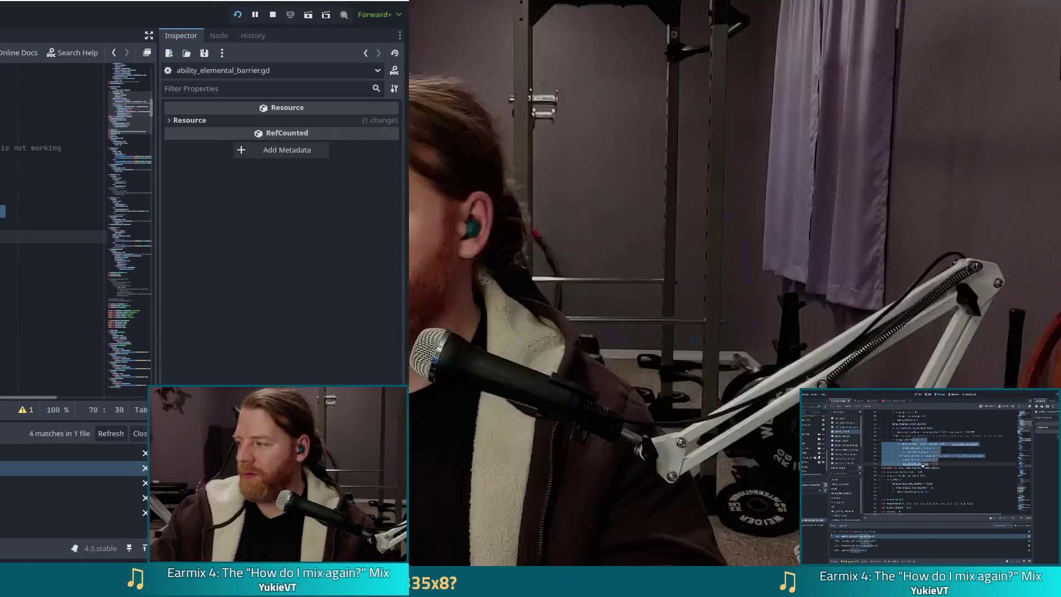
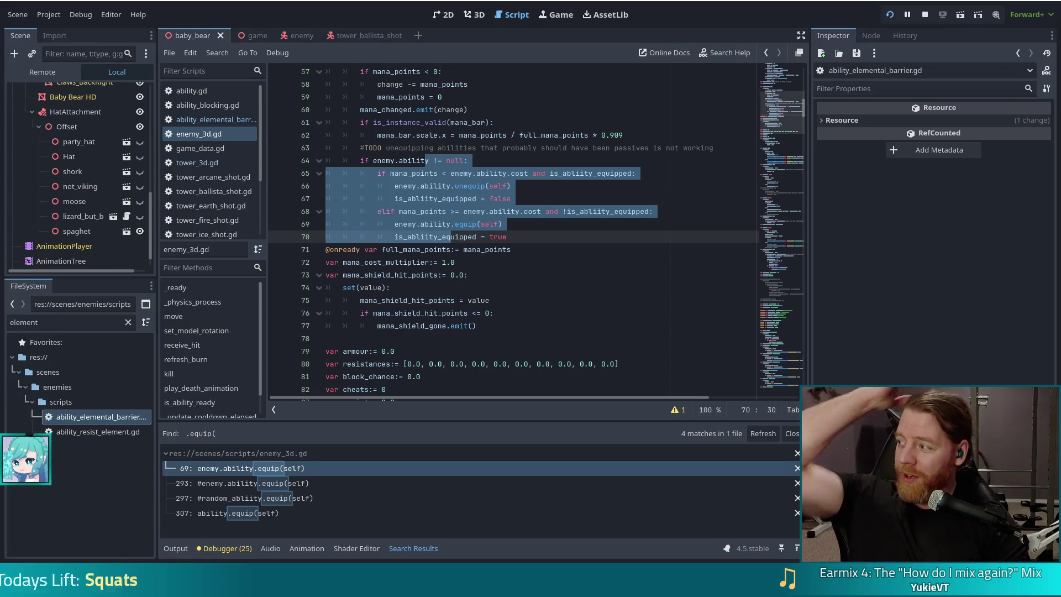
- Review the TODO and the ability equip/unequip checks on lines 63–70 of enemy_3d.gd
left_click(506, 199)
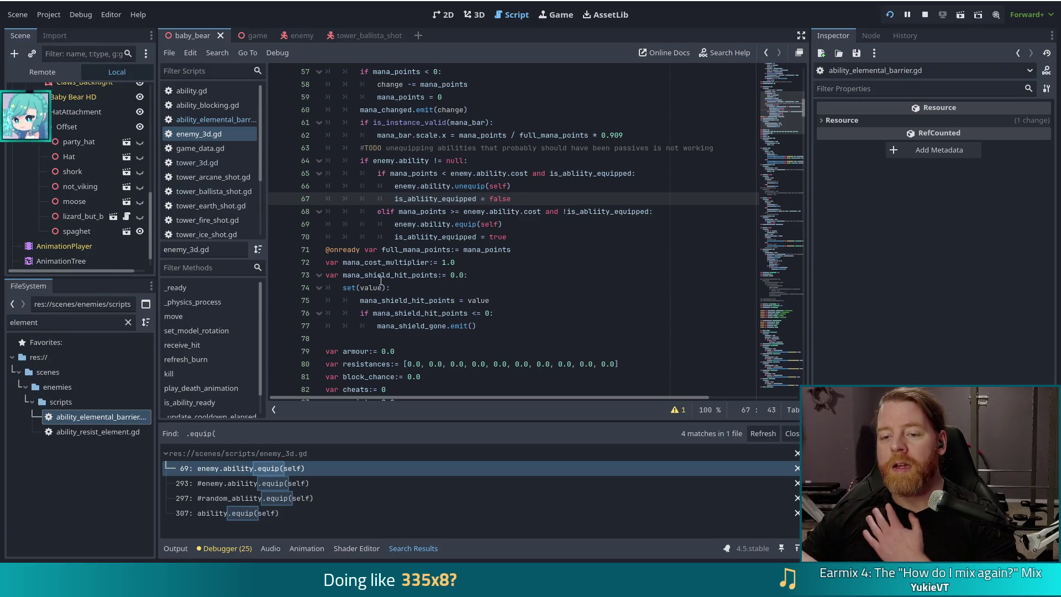
scroll(425, 268, "up", 1)
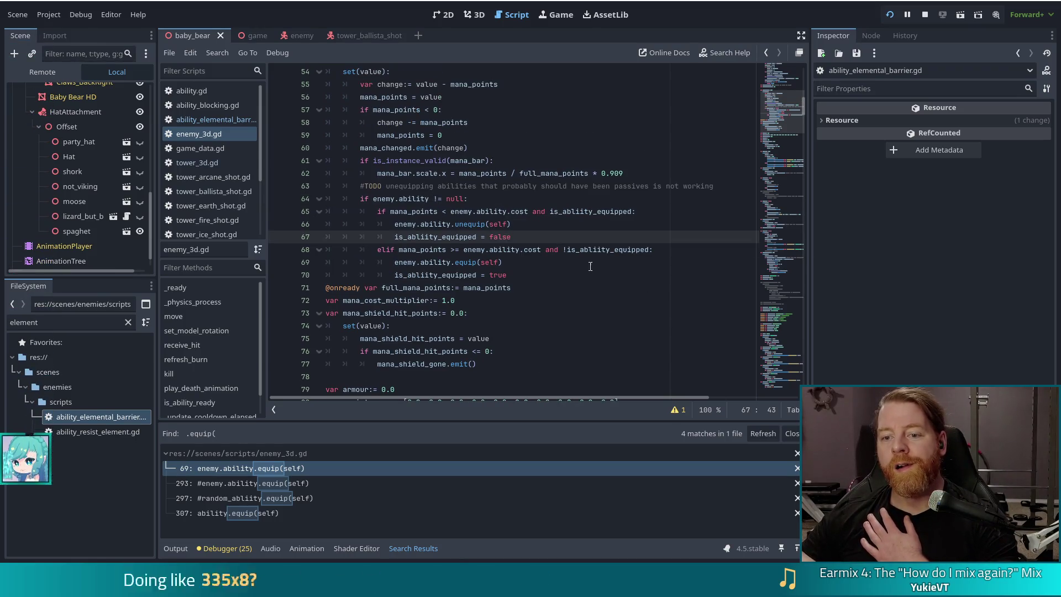
left_click(600, 249)
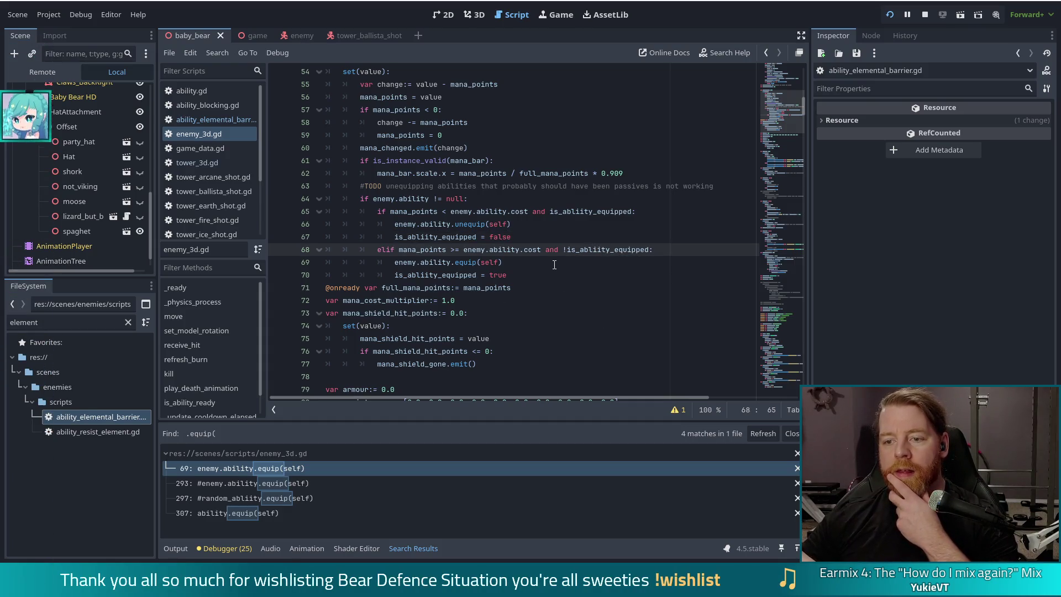
double_click(575, 210)
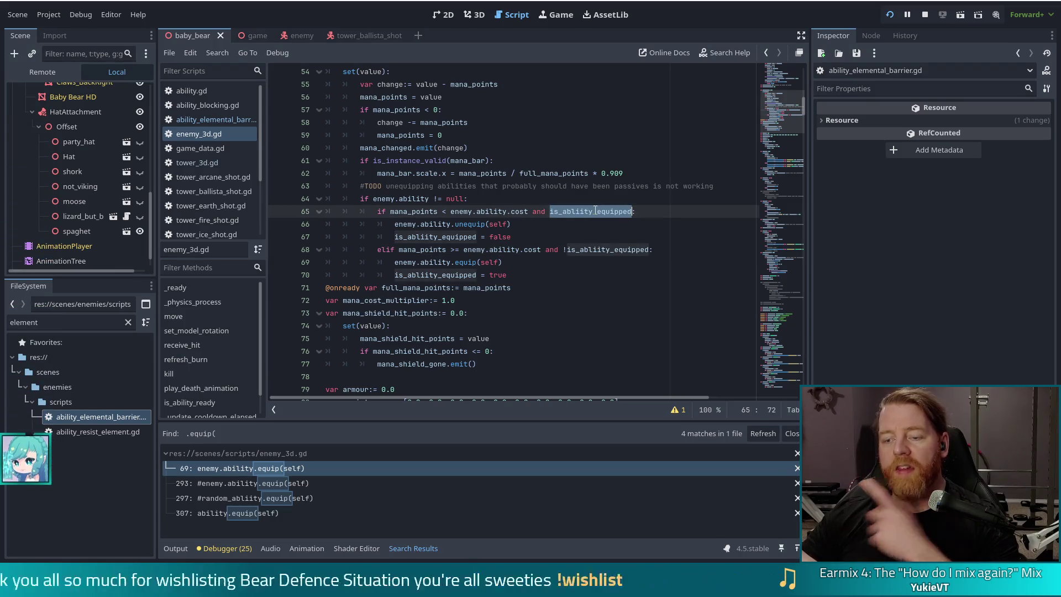
mouse_move(592, 206)
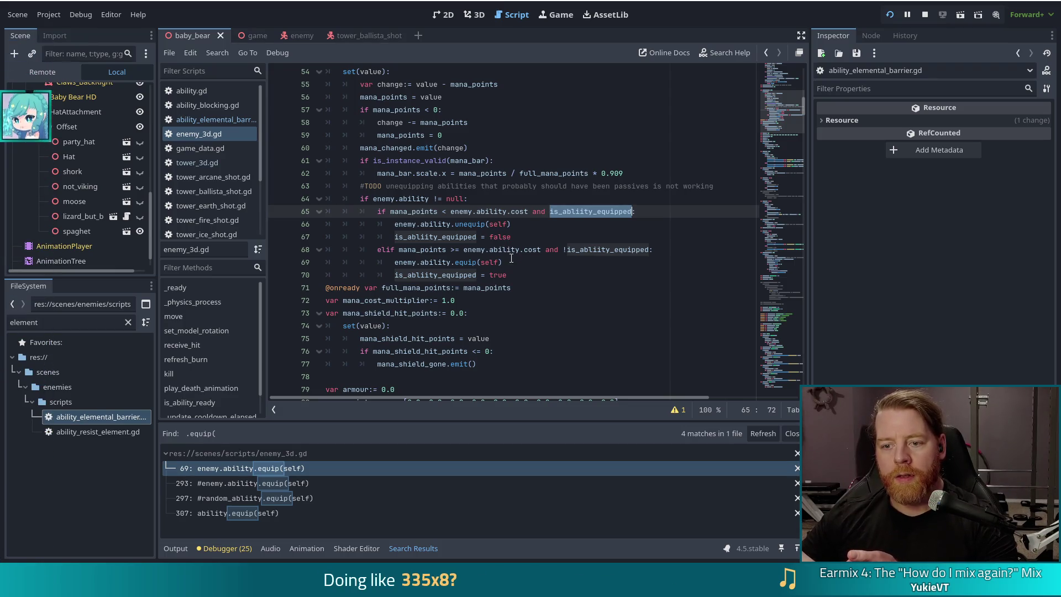
mouse_move(508, 254)
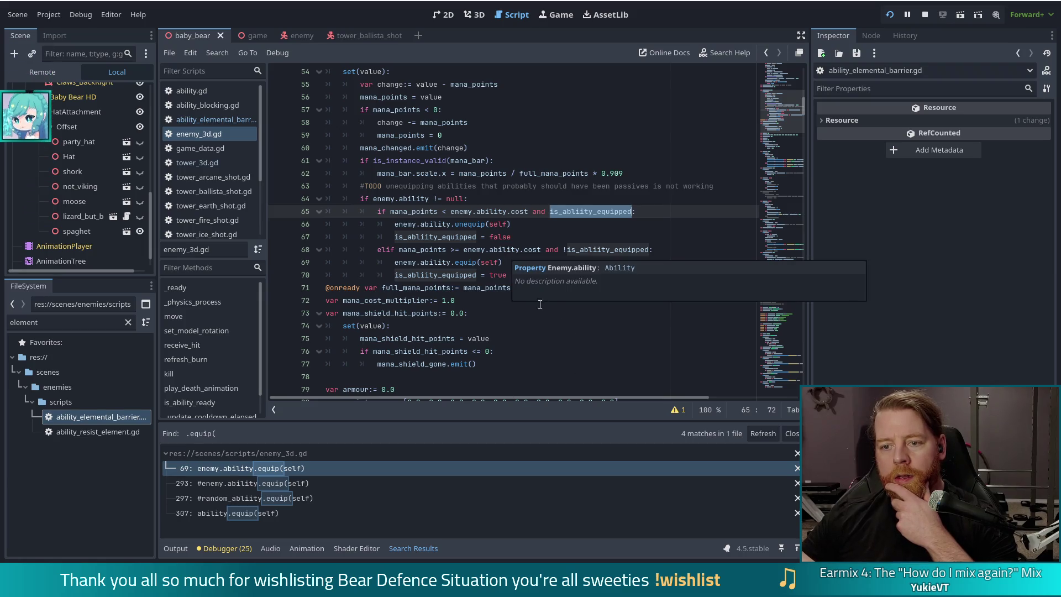
scroll(543, 307, "up", 1)
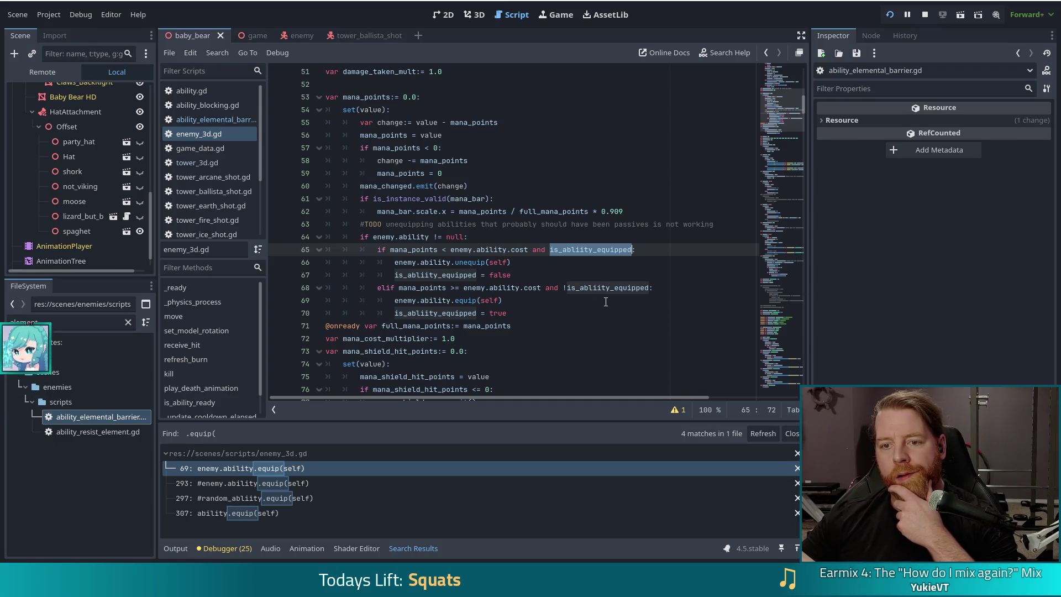
left_click(433, 236)
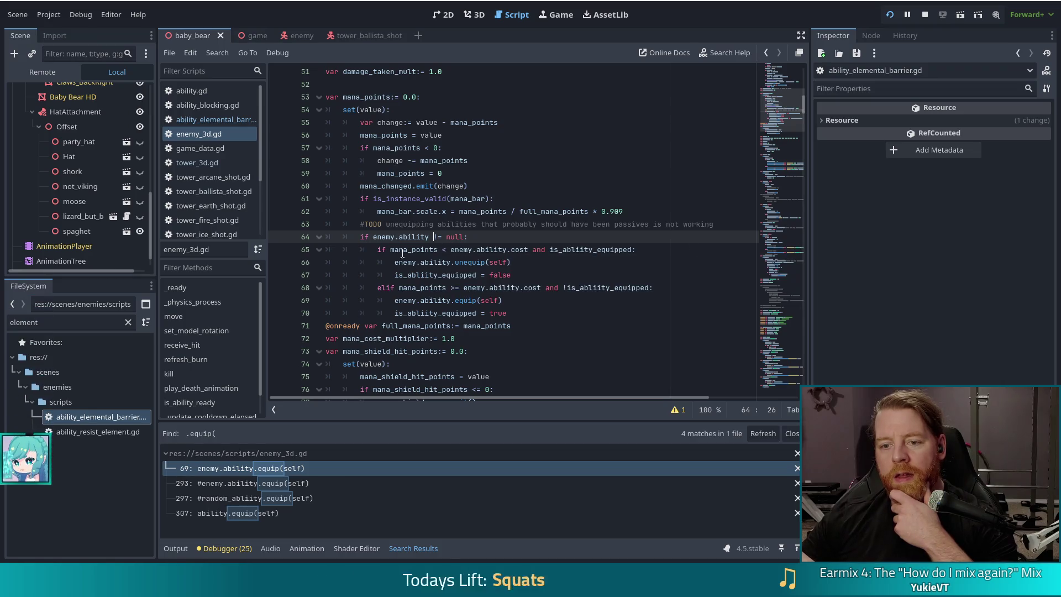
left_click_drag(719, 227, 722, 210)
left_click(432, 223)
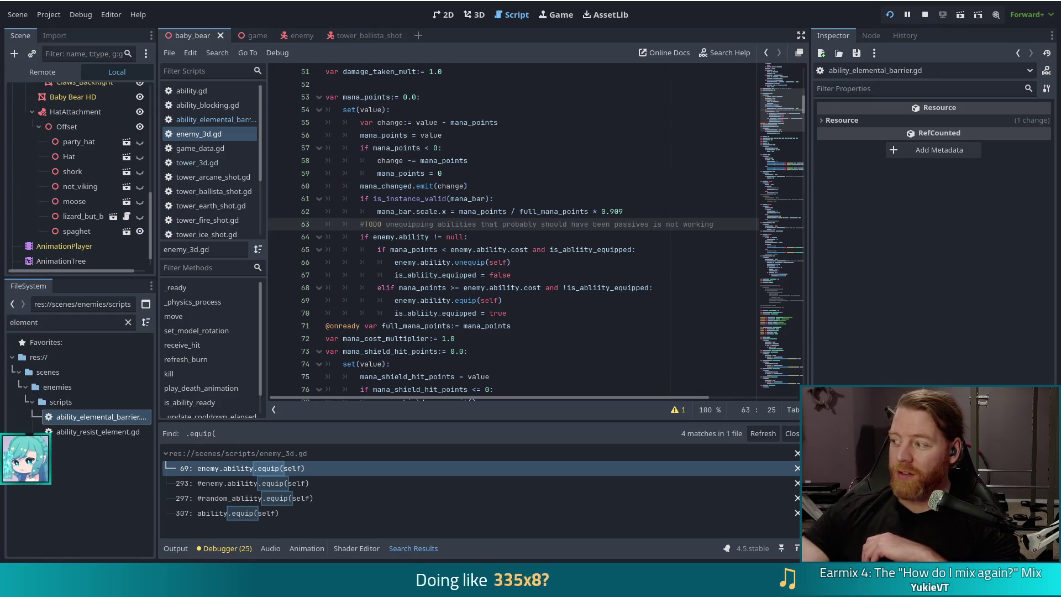
- Close the .equip( search results and select the TODO comment text on line 63
left_click(789, 433)
left_click_drag(450, 249, 478, 313)
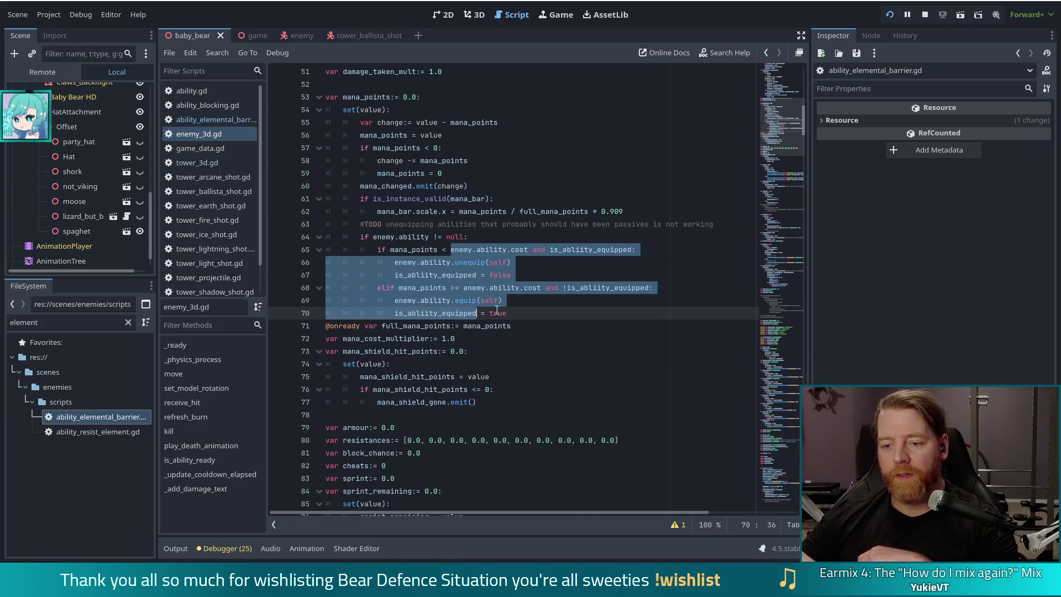
left_click(511, 311)
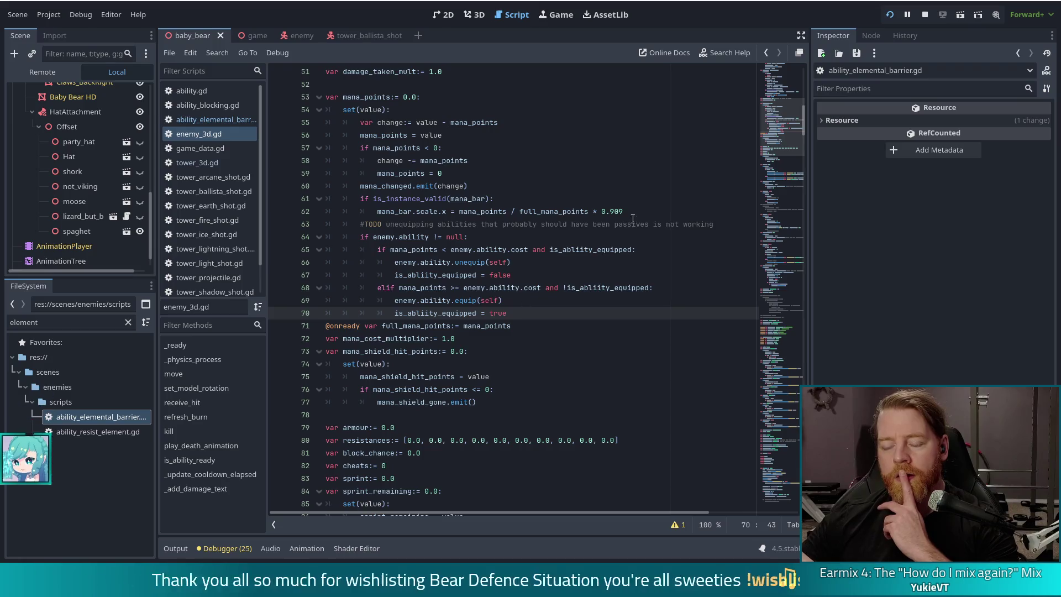
left_click(722, 224)
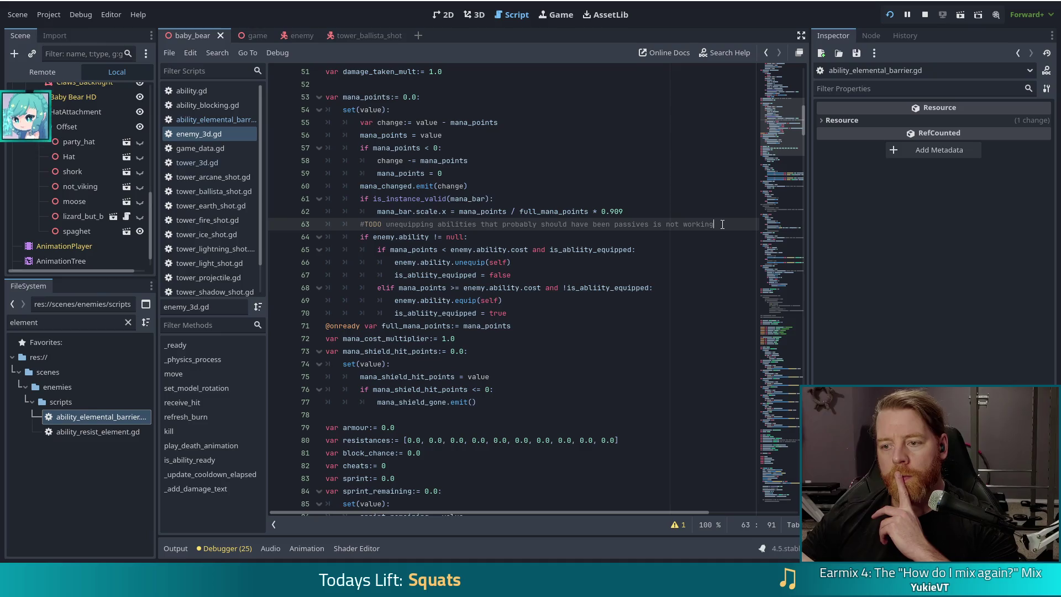
left_click_drag(722, 224, 387, 224)
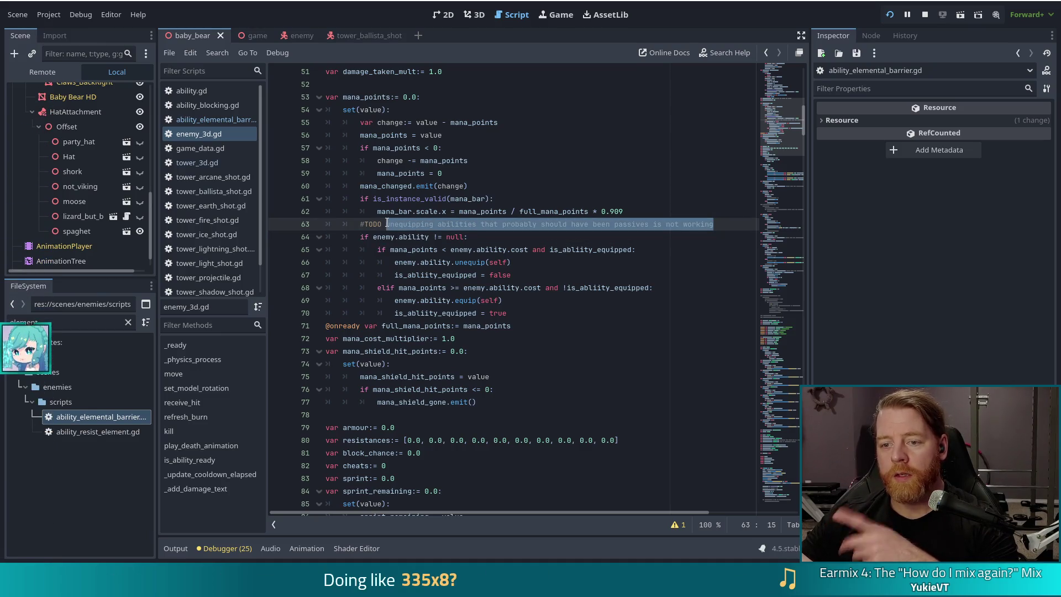
- Add a comment below the TODO saying it won't be fixed now and abilities should change, then save, run and stop
left_click(717, 224)
key("Return")
type("#I'm not")
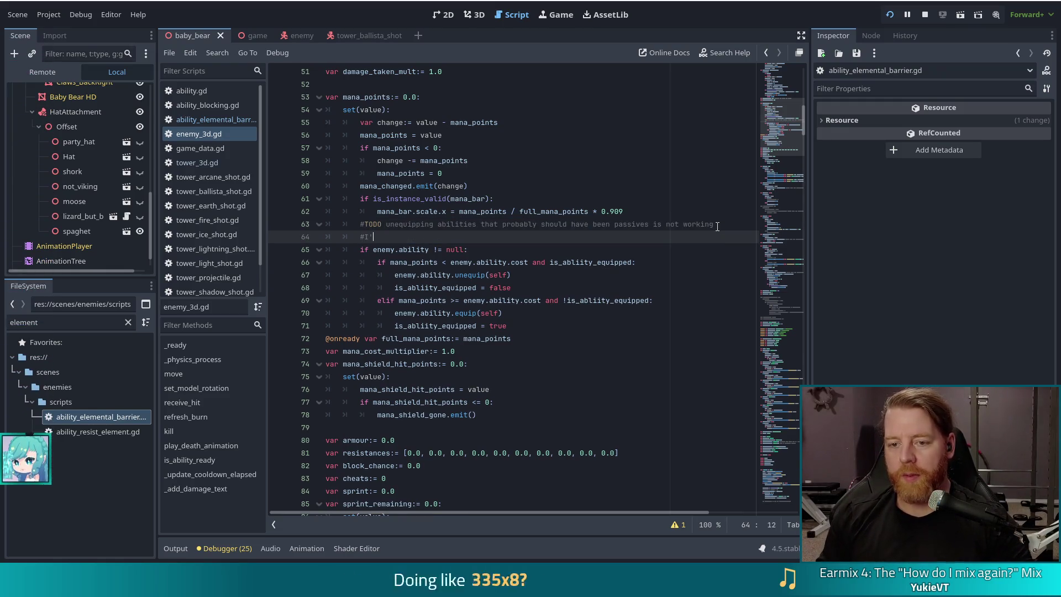
type(" fixintg")
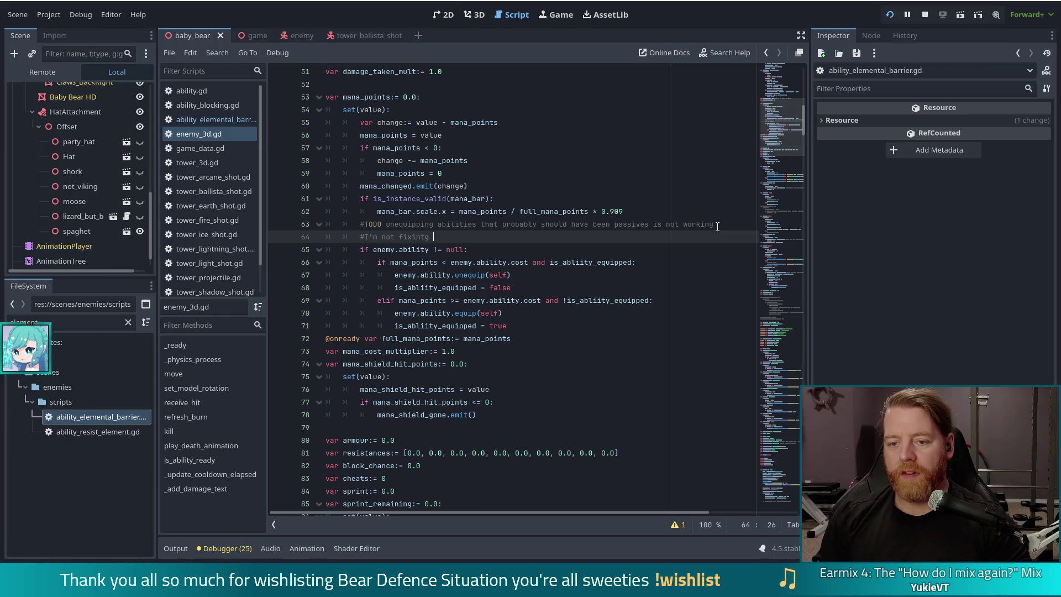
key("BackSpace")
key("BackSpace")
type("g this ")
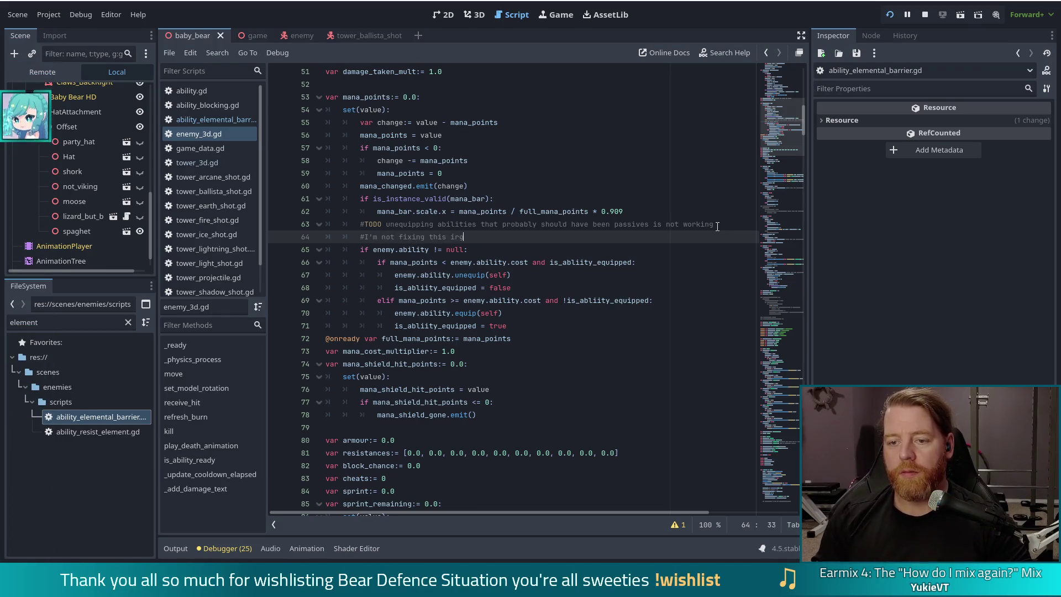
type("right")
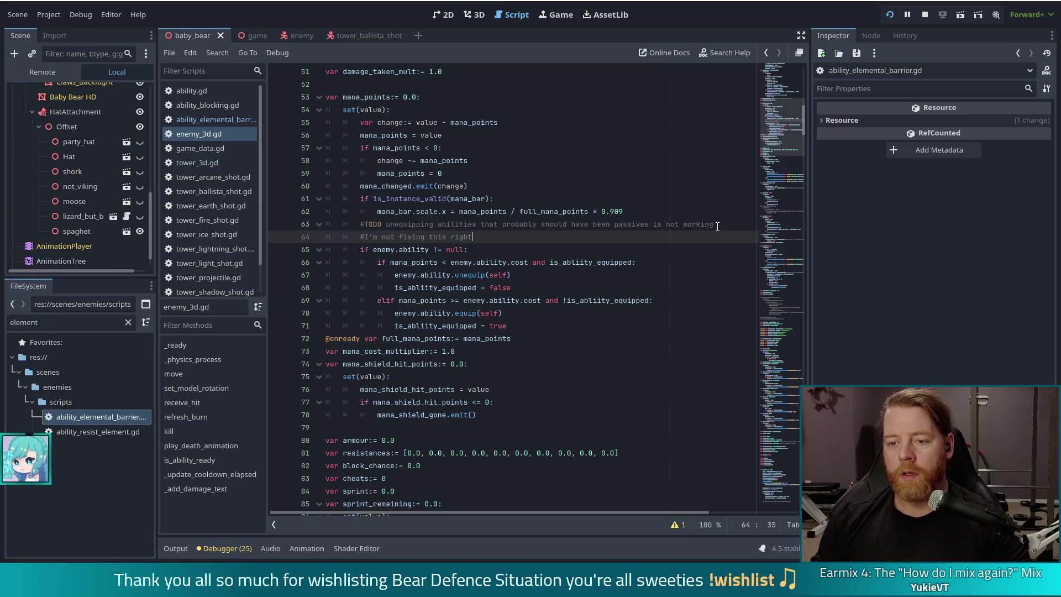
type(" now, I think I")
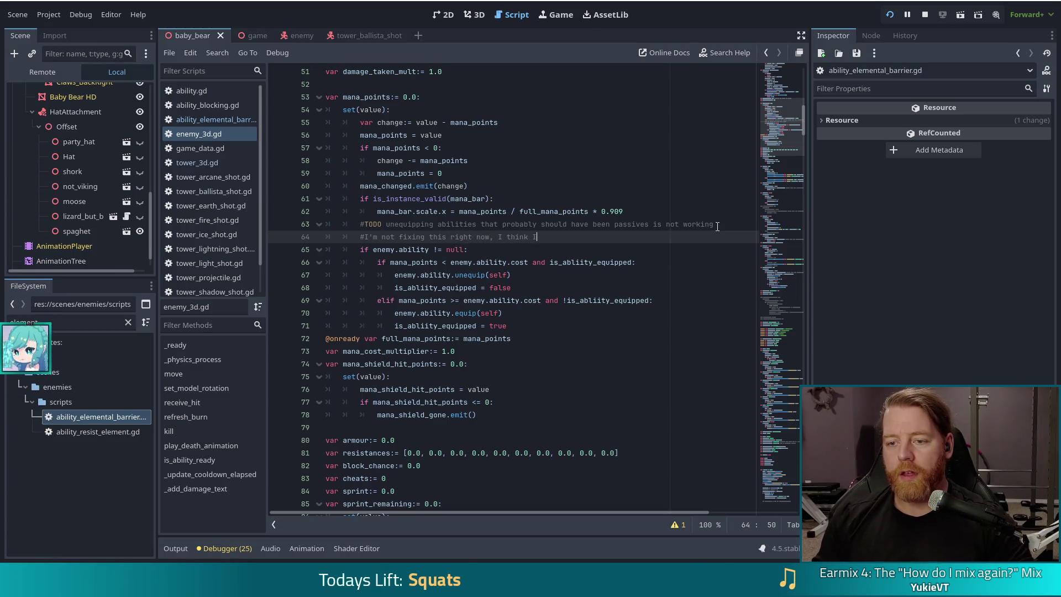
type(" want this gone and the abilities to change")
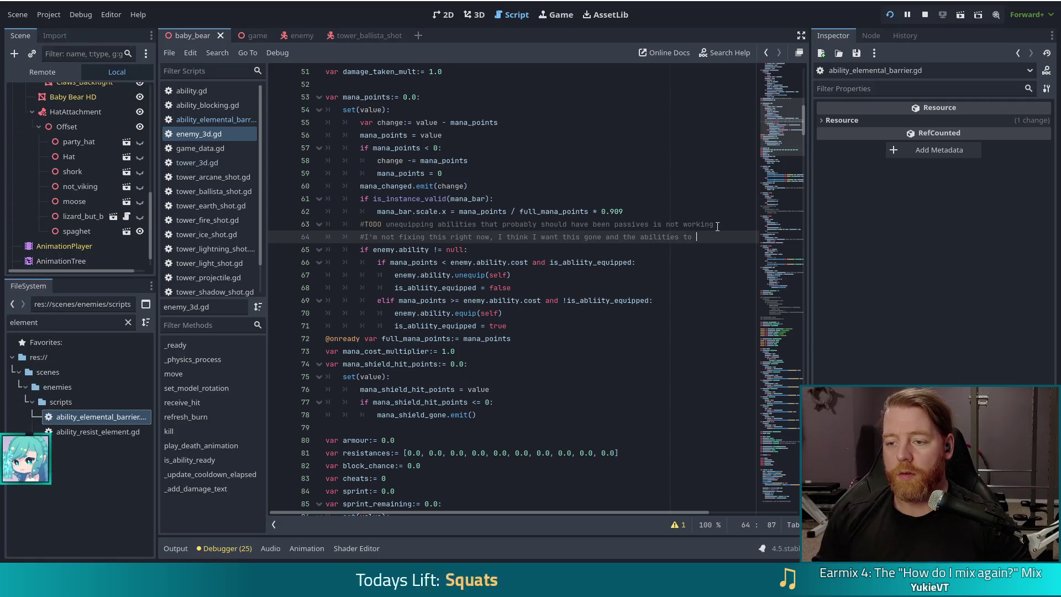
key("ctrl+s")
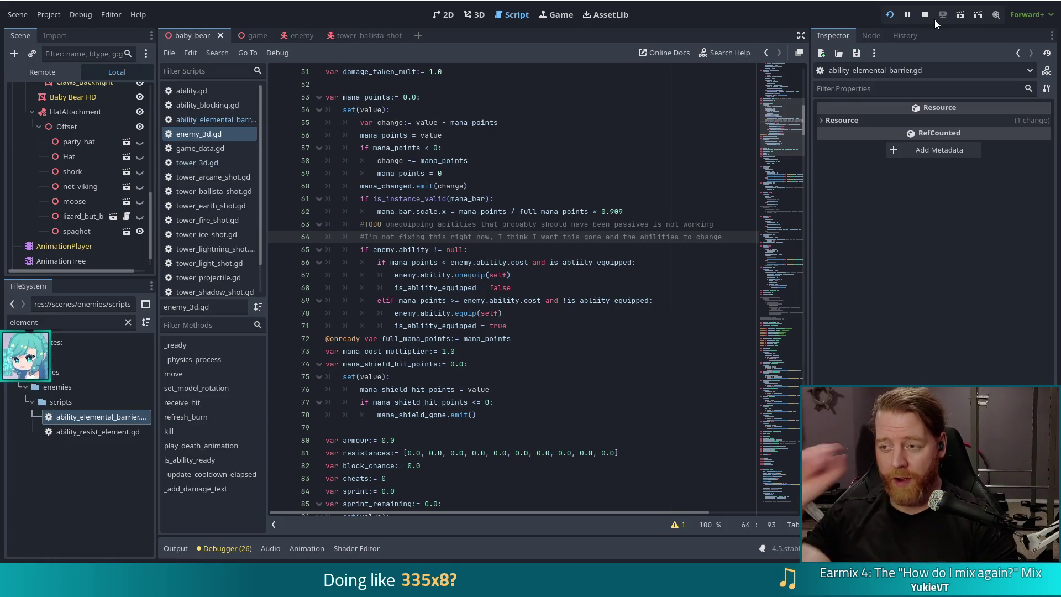
left_click(927, 12)
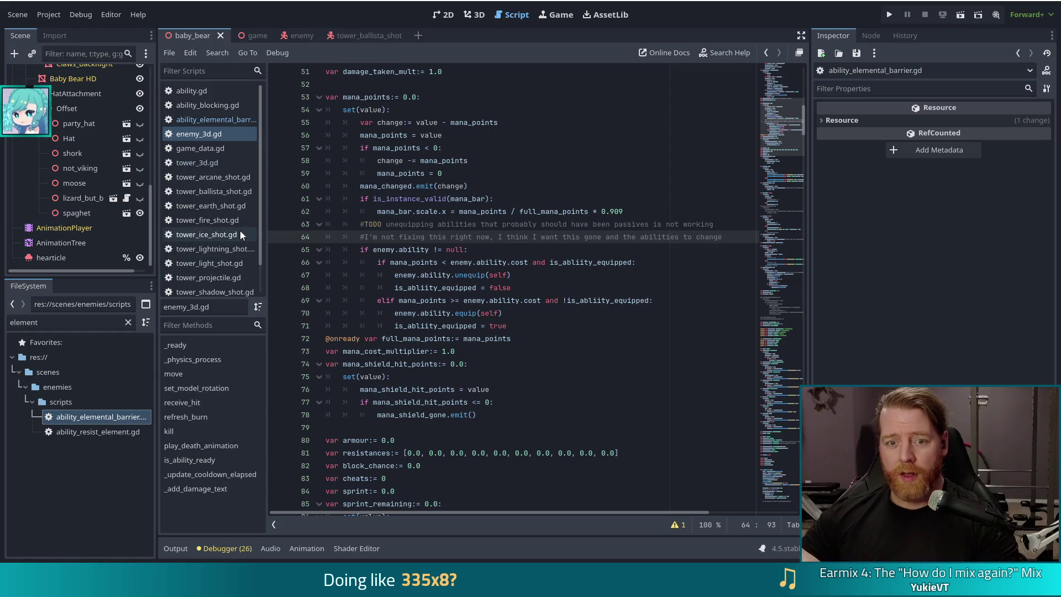
- In create_shot, duplicate the FIRE 0.5 damage_types line as a TRUE 0.5 line and save tower_3d.gd
left_click(189, 161)
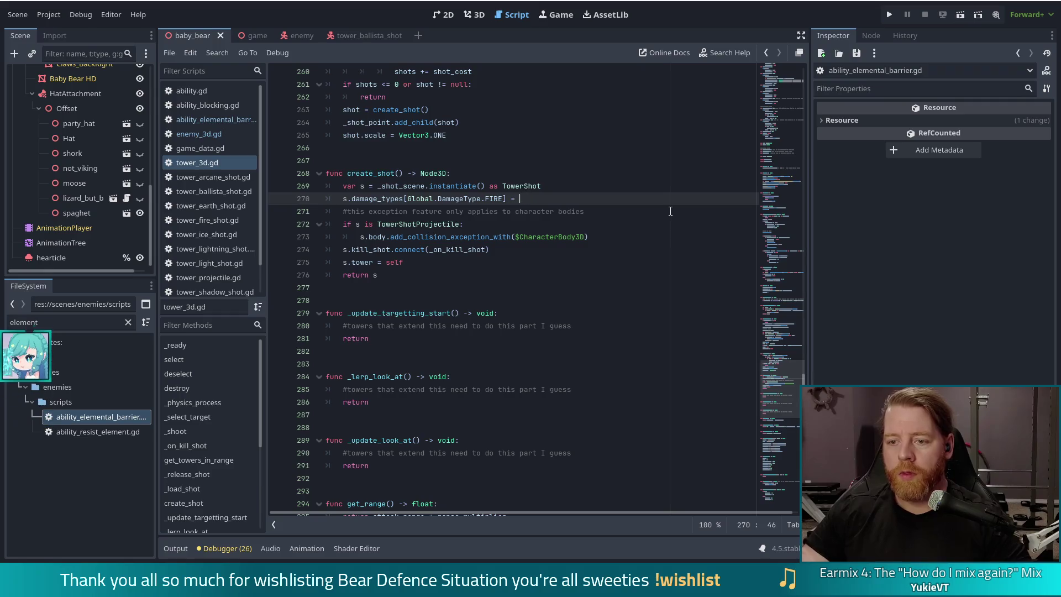
type("0.5")
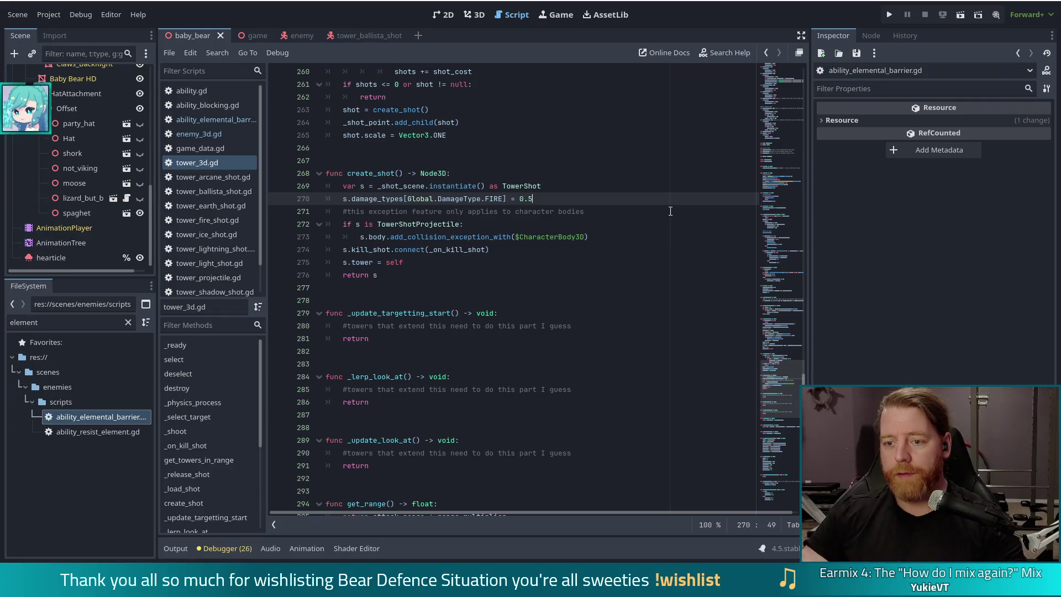
left_click_drag(533, 199, 557, 189)
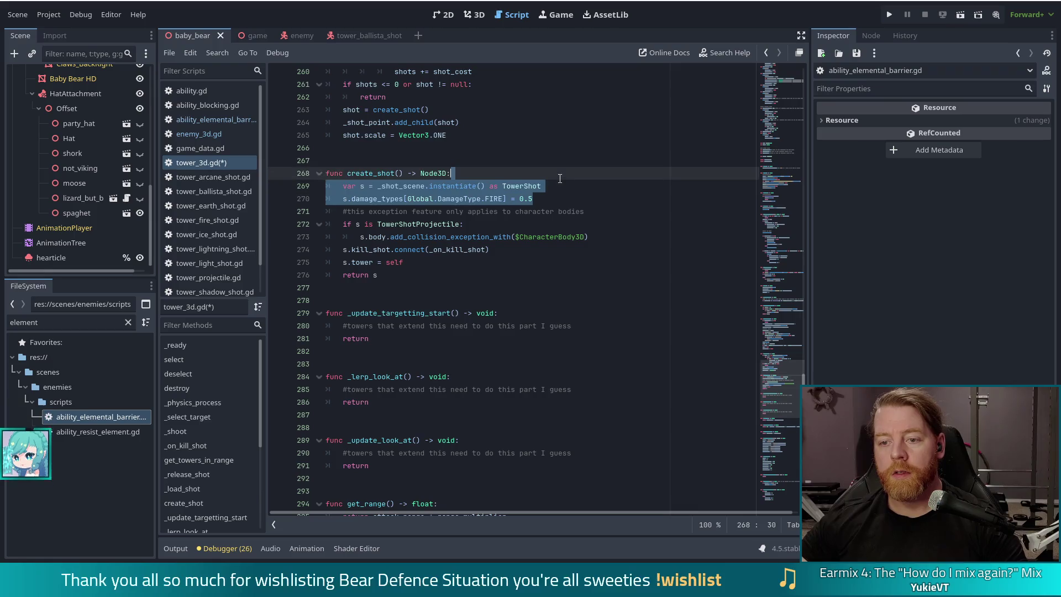
key("ctrl+c")
left_click(557, 190)
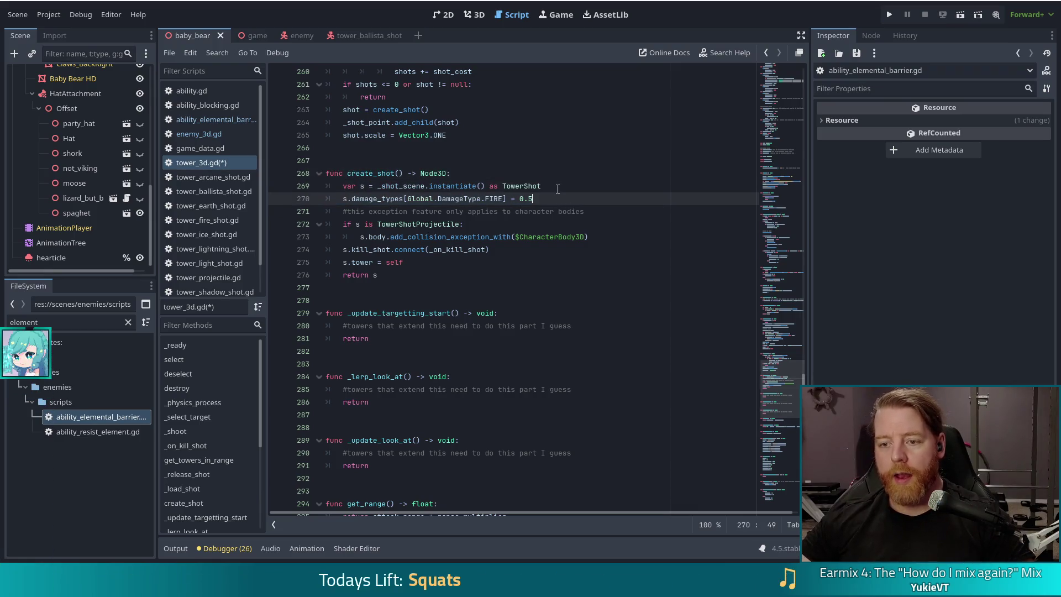
key("ctrl+v")
left_click(491, 211)
double_click(491, 214)
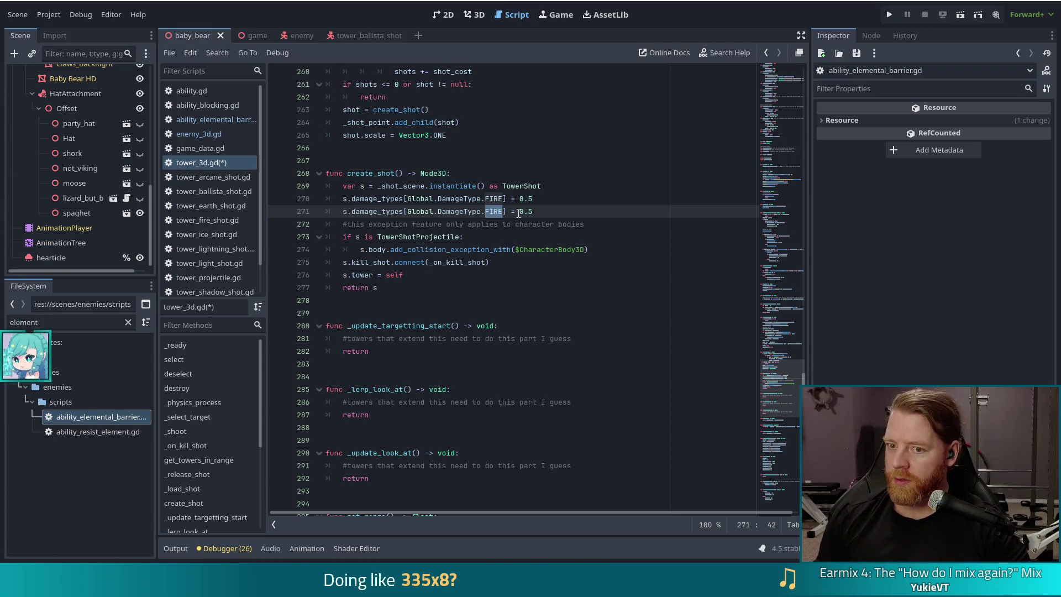
type("TRUE")
key("ctrl+s")
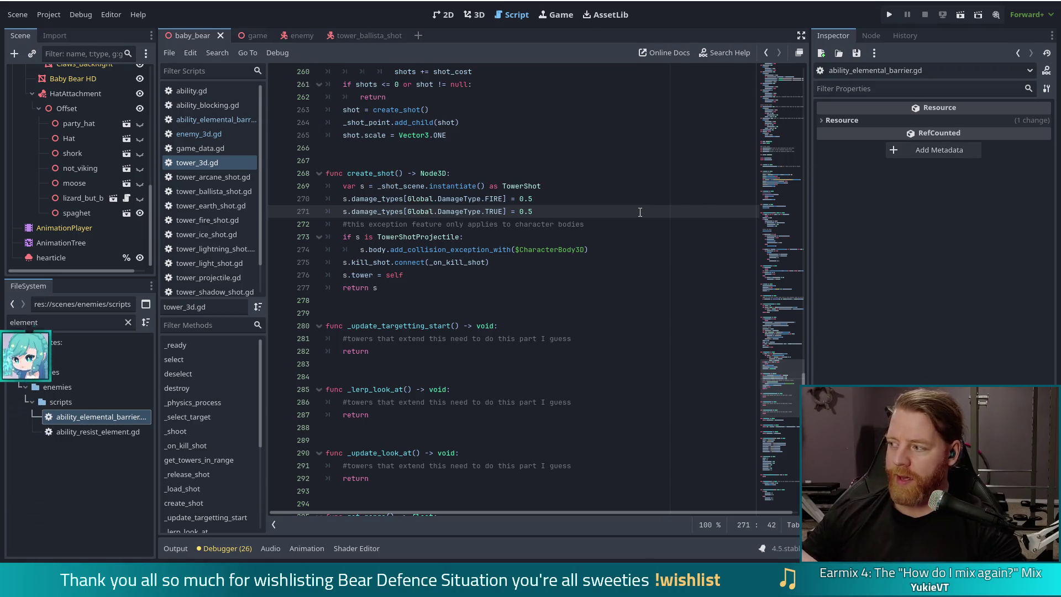
left_click_drag(561, 212, 544, 187)
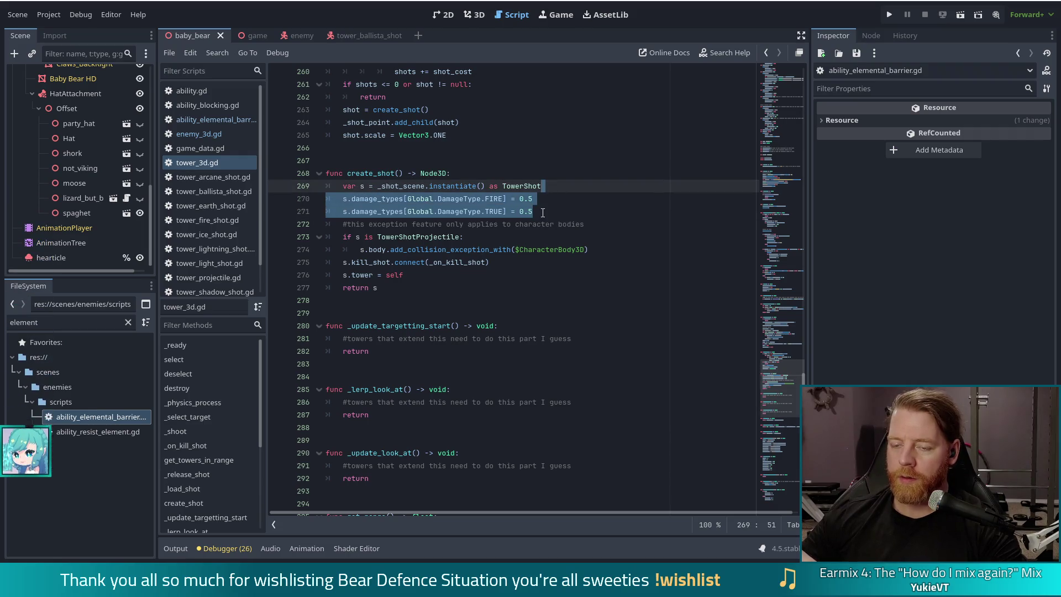
left_click(543, 212)
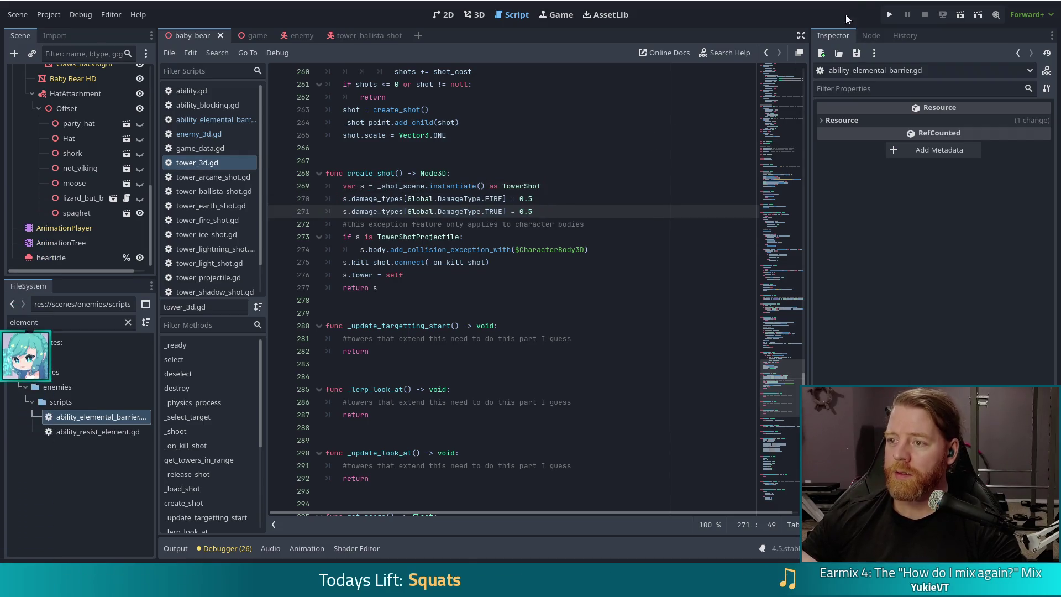
- Run the project, start a new game at Level 1, and check the Skeleton Warrior wave details
left_click(890, 15)
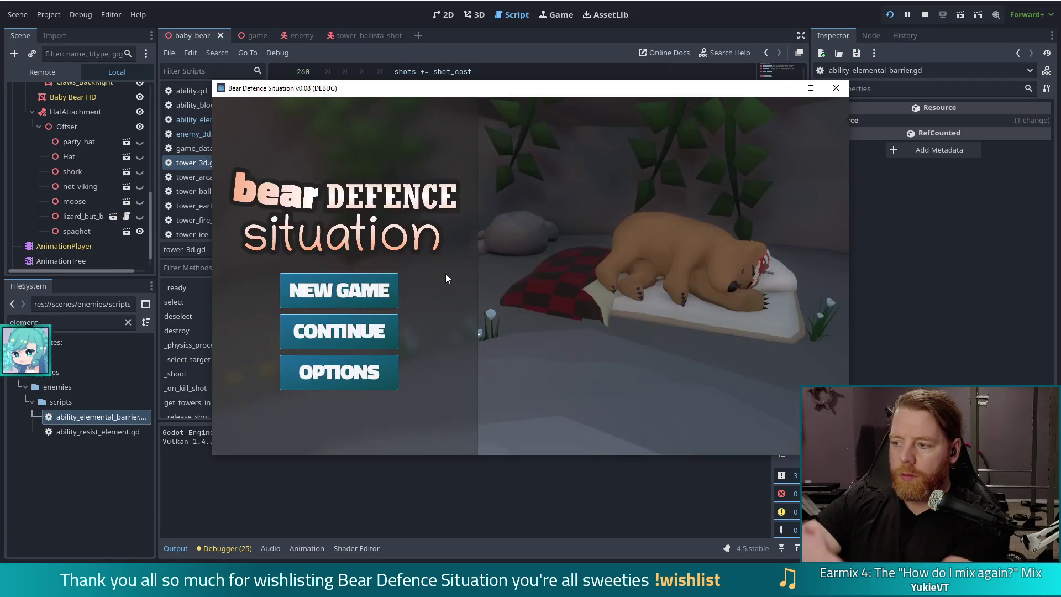
left_click(344, 286)
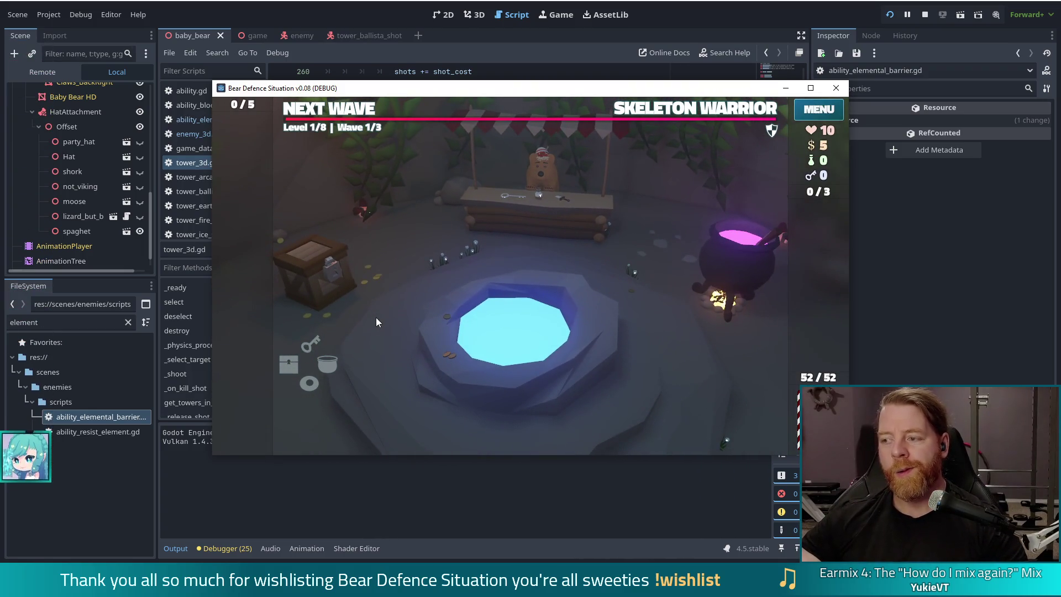
left_click(635, 107)
left_click(674, 109)
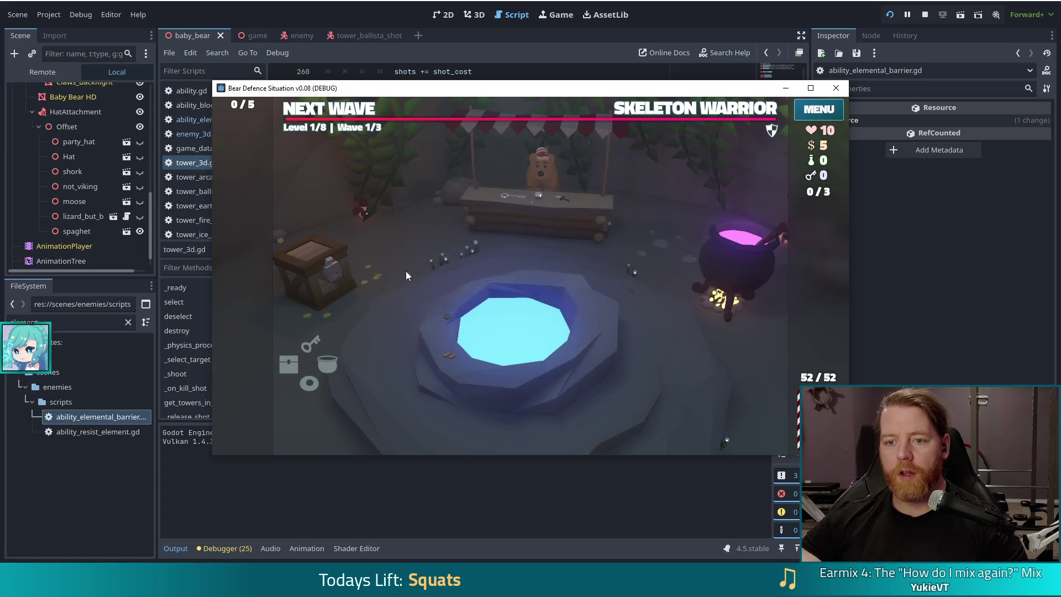
left_click(717, 114)
key("grave")
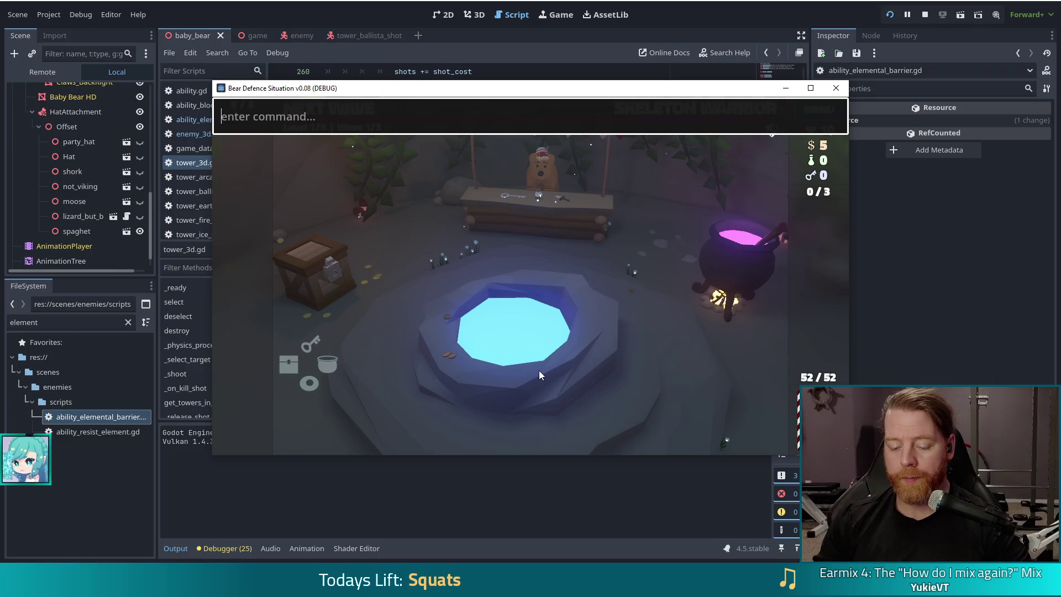
- Run the console command set_enemy golem_crystal to switch the enemies to Crystal Golems
type("set_ene")
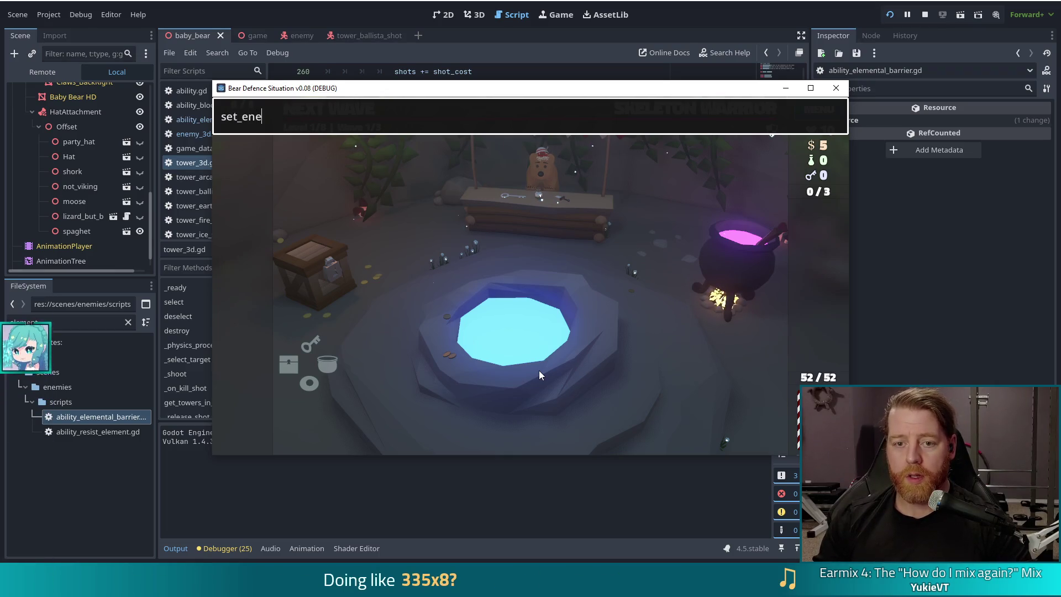
type("my golem_")
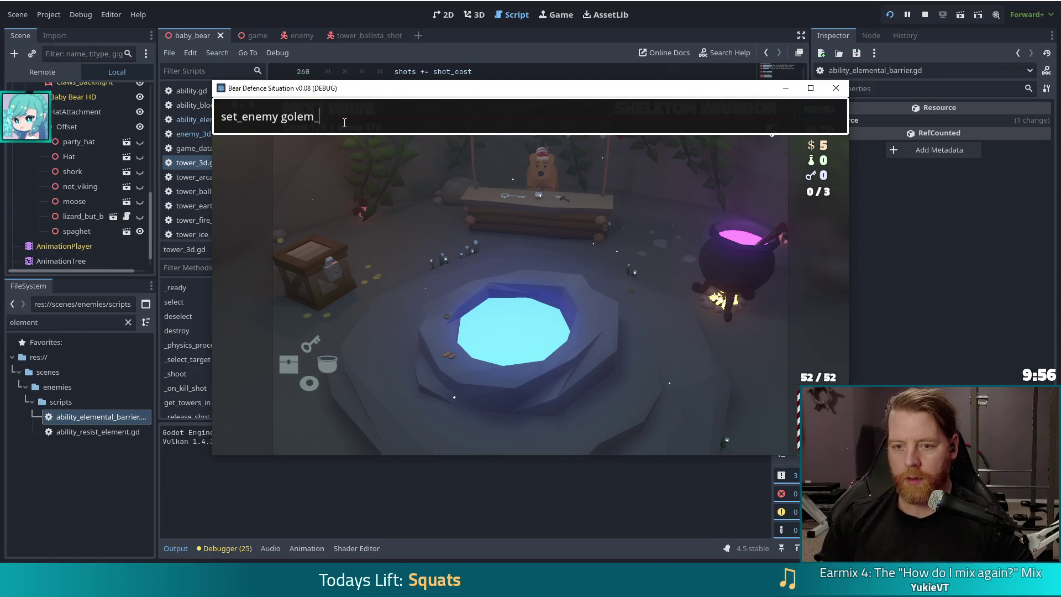
type("crystals")
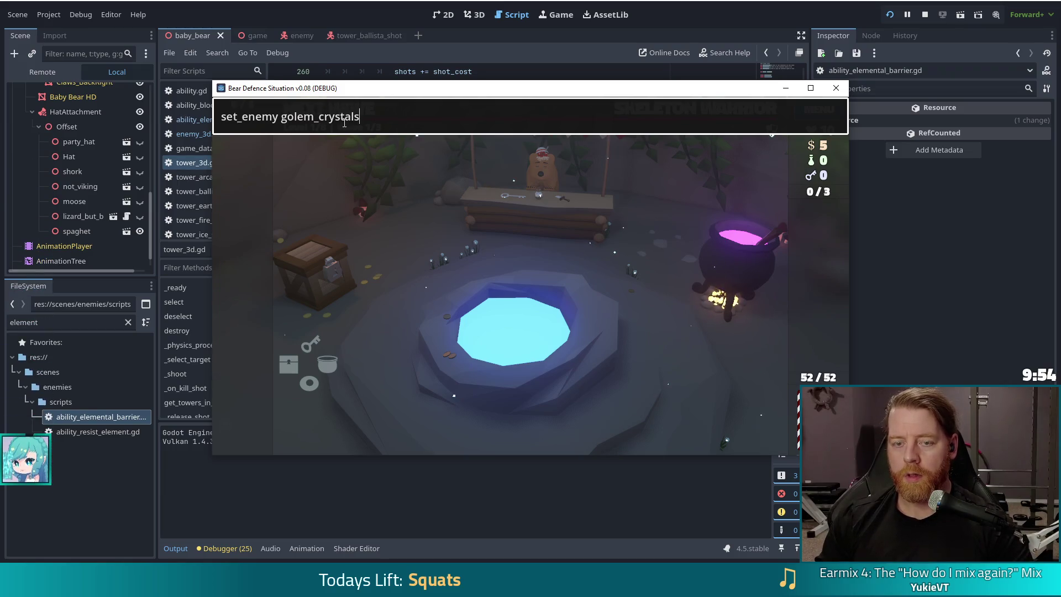
key("Return")
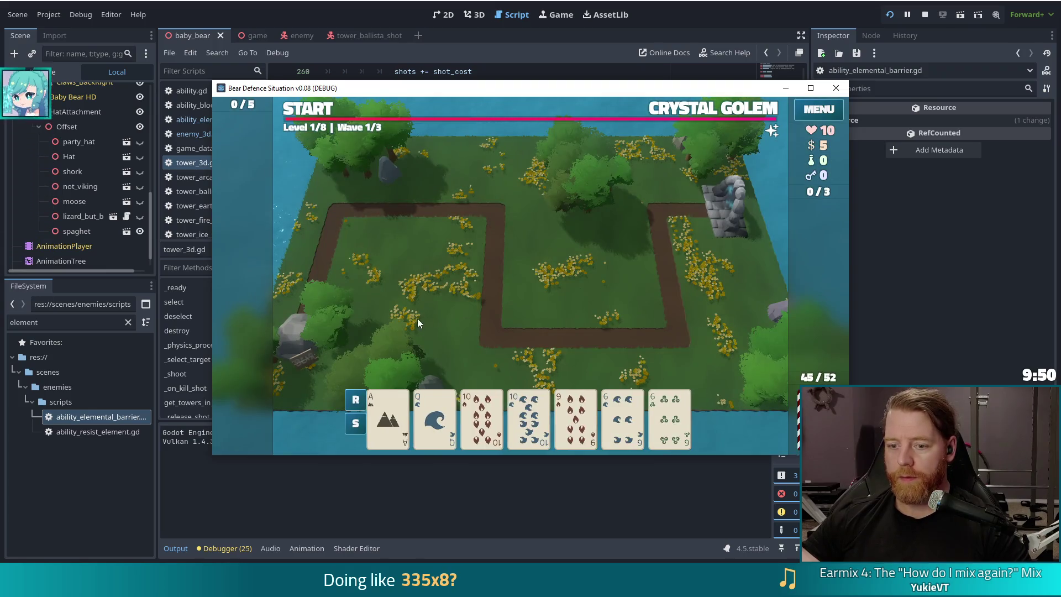
- Play the Ballista card beside the path bend and check the tower's stats and the golem wave
left_click(562, 387)
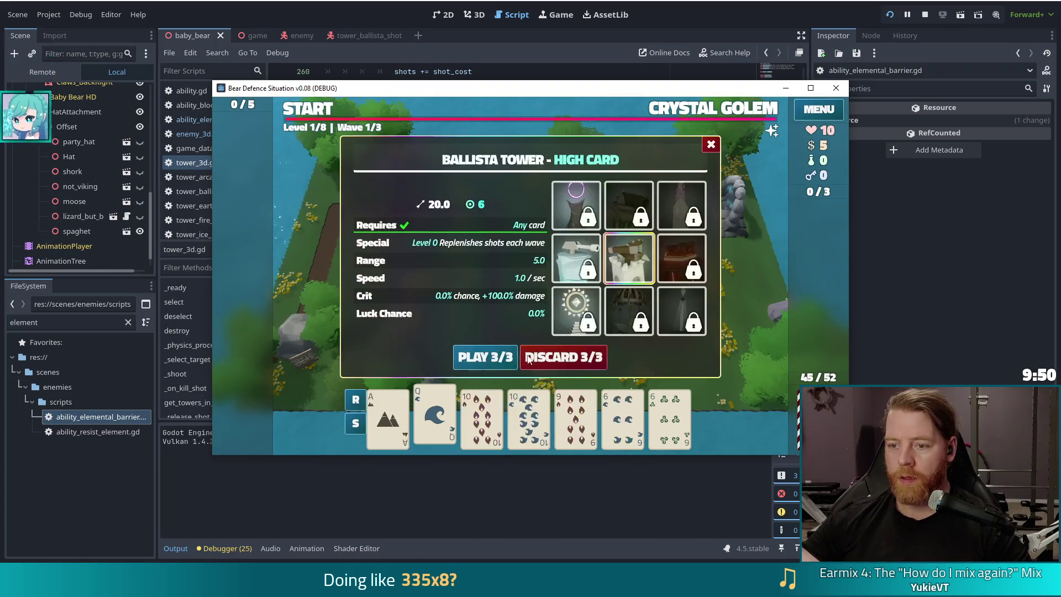
left_click(477, 365)
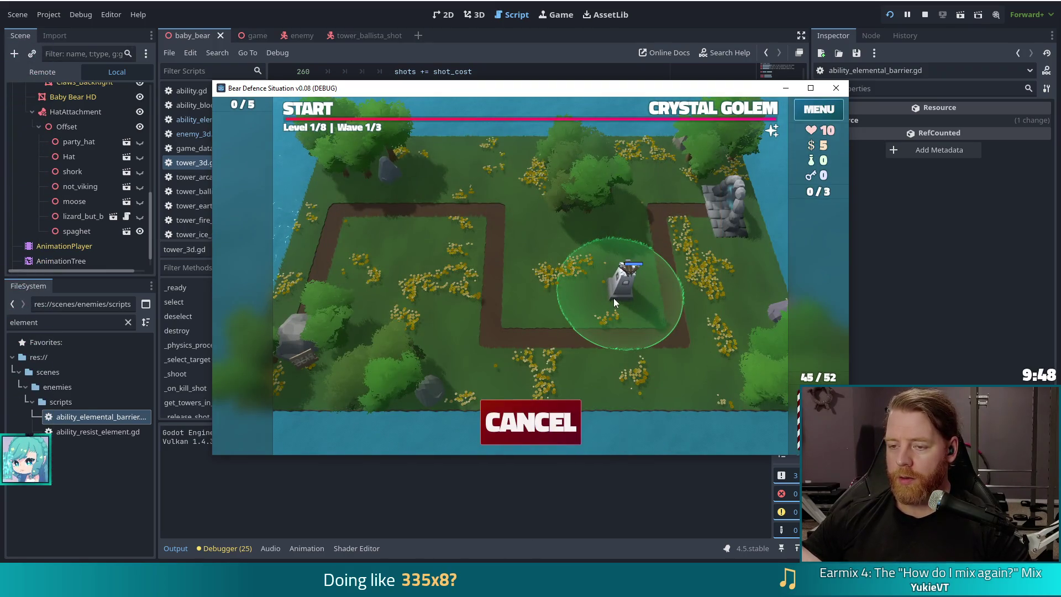
left_click(613, 297)
left_click(684, 105)
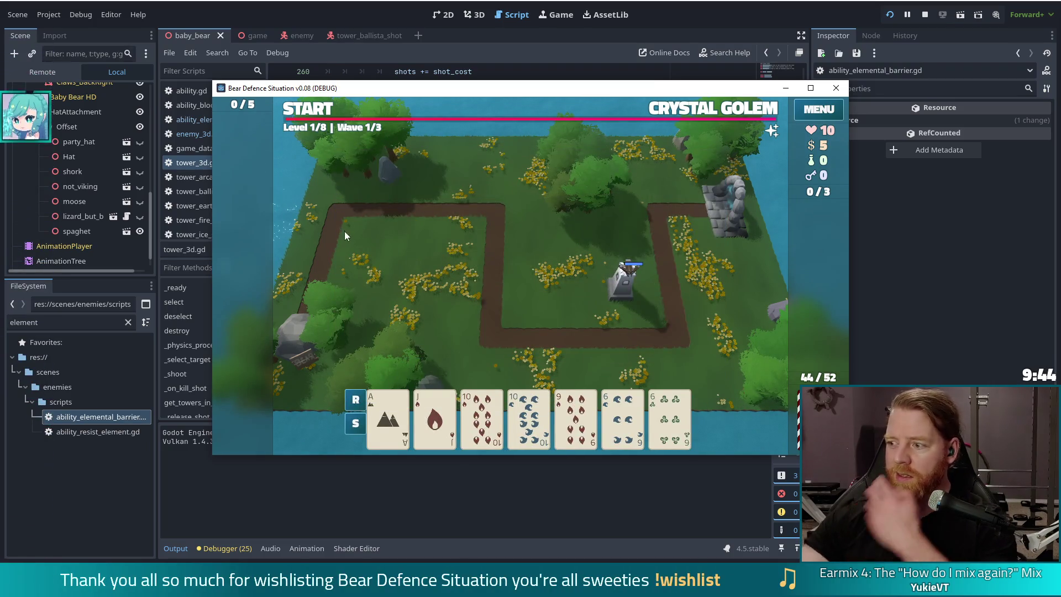
mouse_move(696, 111)
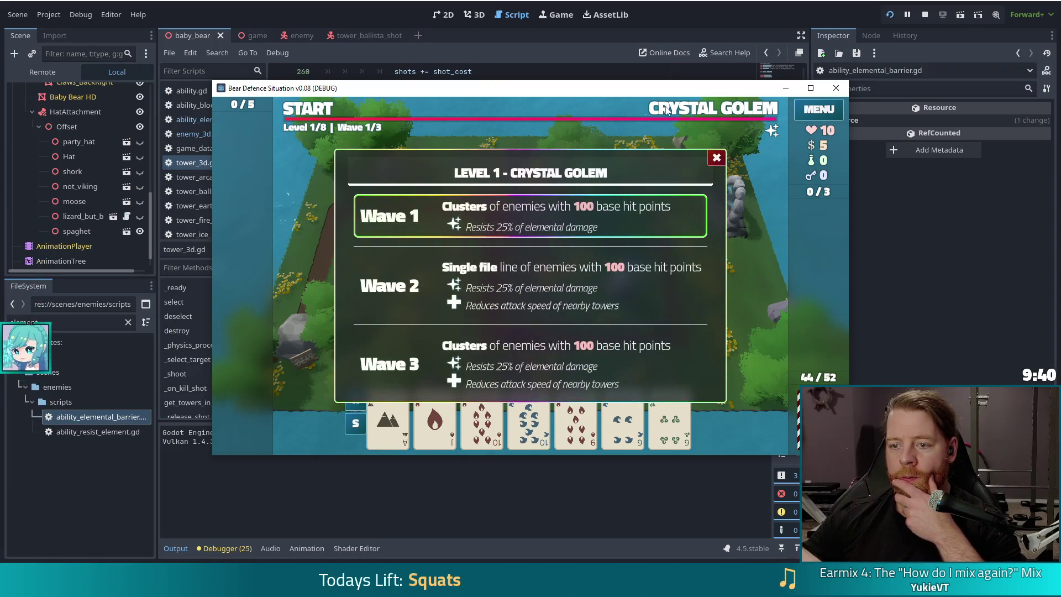
left_click(625, 283)
left_click(658, 188)
left_click(576, 276)
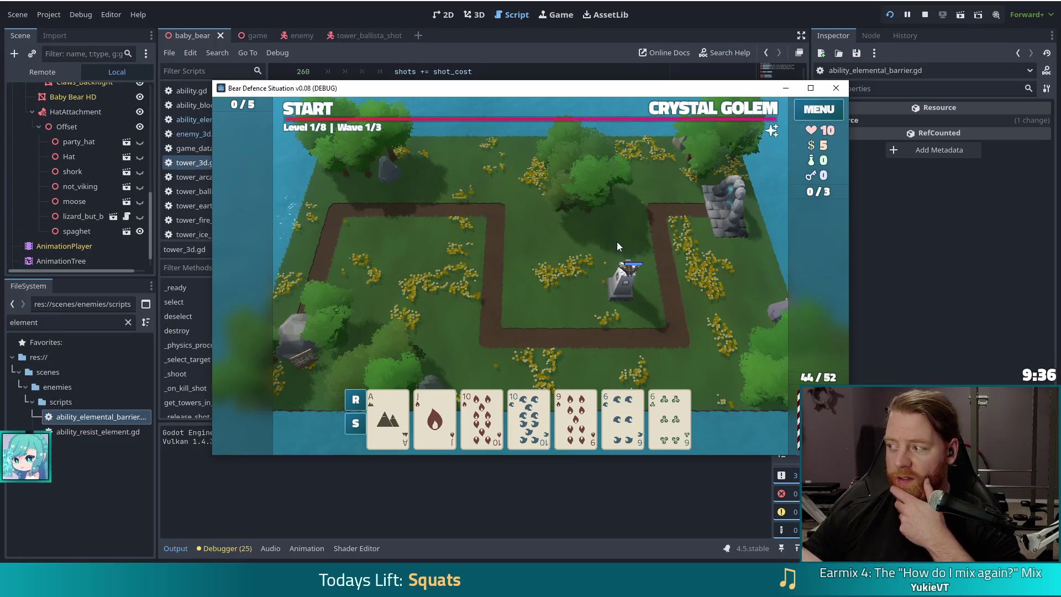
- Start the first golem wave, pause and resume it to watch the attack, then stop the game with F8
left_click(317, 114)
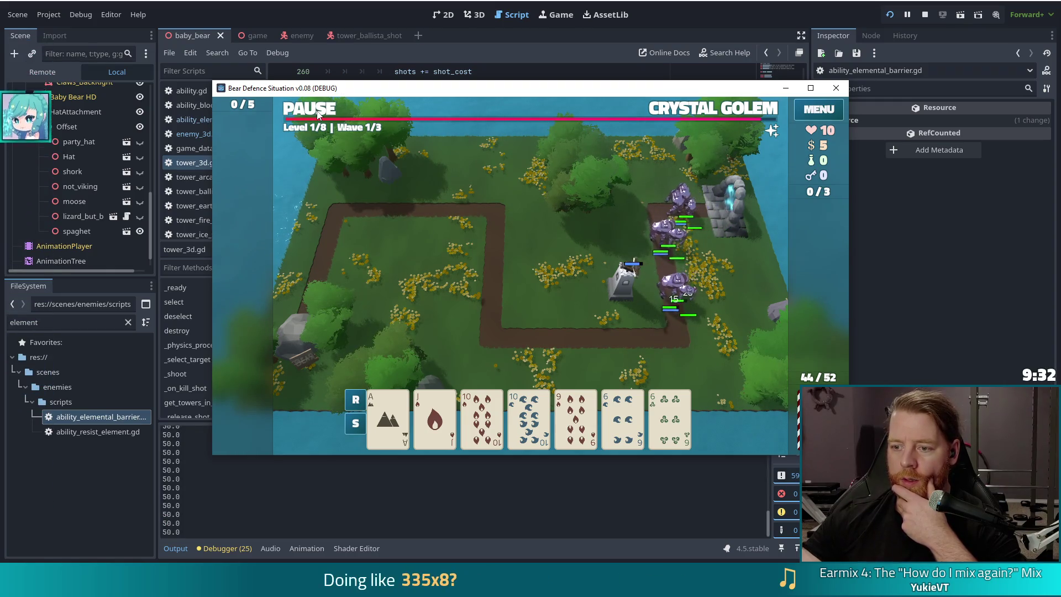
left_click(318, 114)
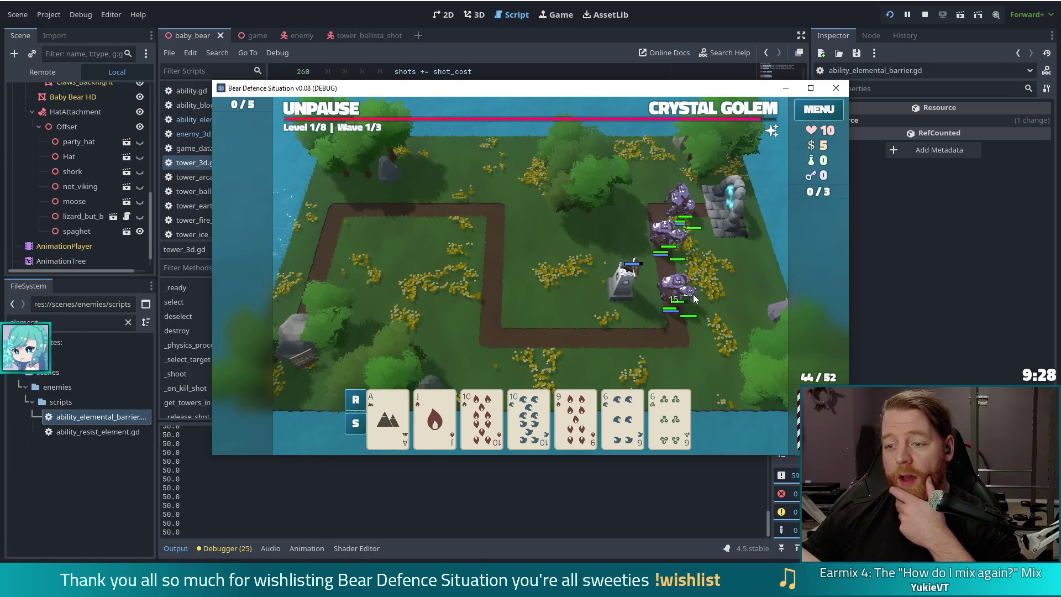
left_click(341, 113)
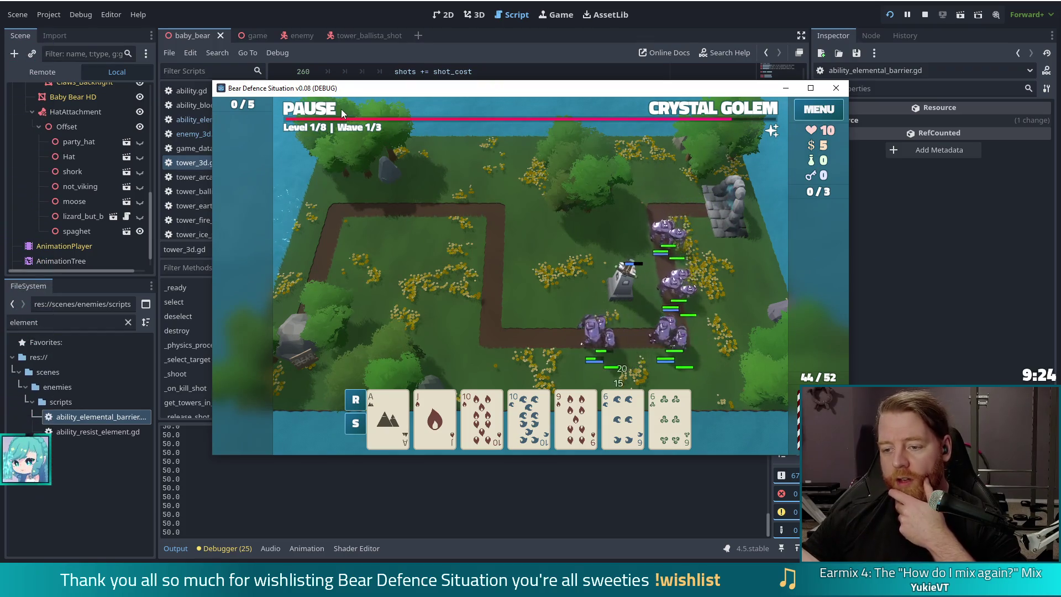
left_click(341, 110)
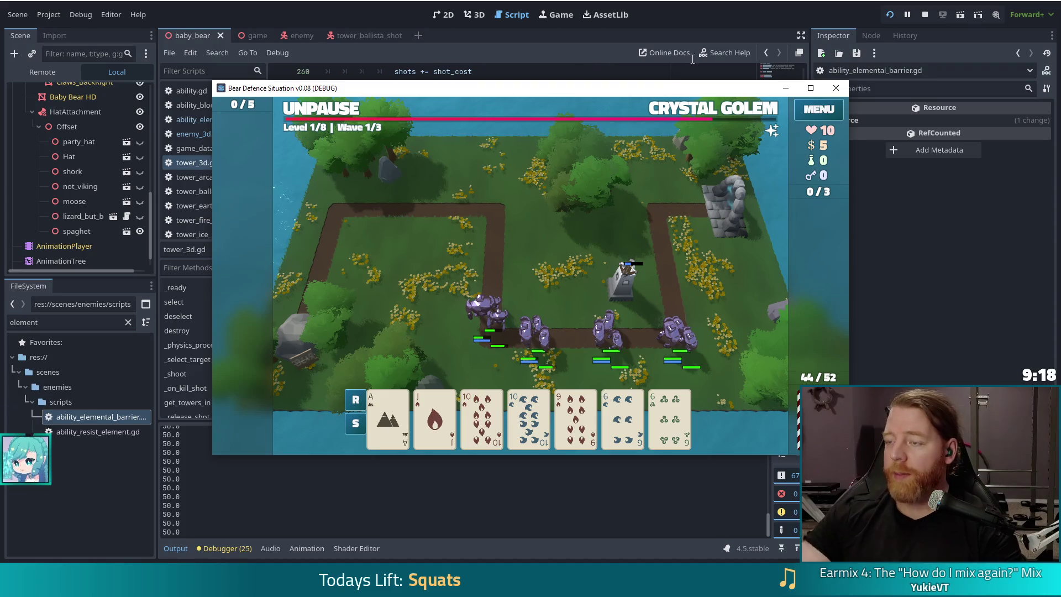
key("F8")
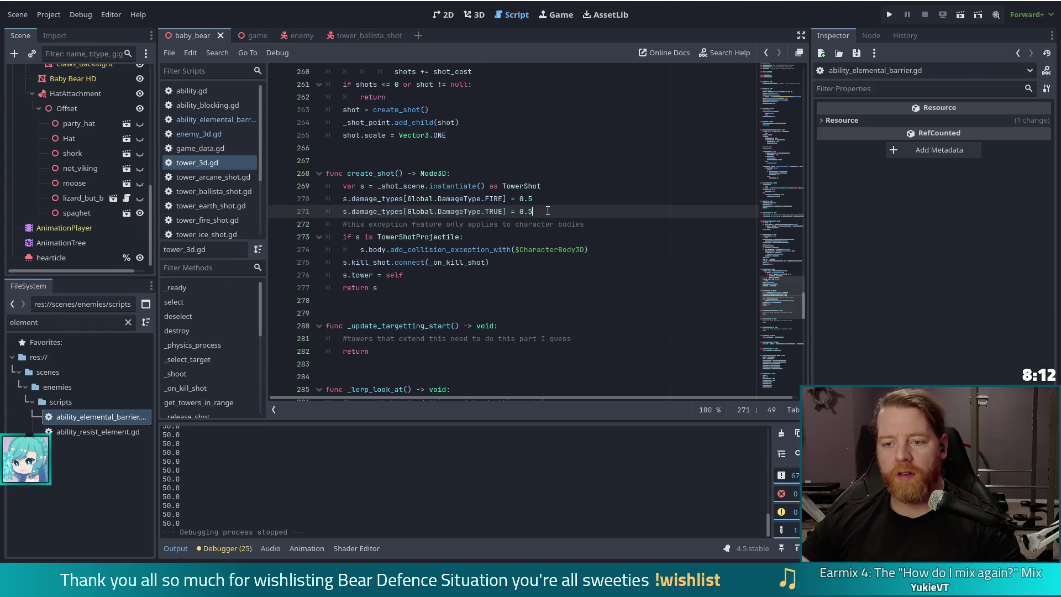
- Replace the FIRE/TRUE damage lines in create_shot with damage_types[s.damage_type] = 1.0
mouse_move(547, 210)
left_mouse_down()
mouse_move(540, 198)
mouse_move(514, 197)
left_mouse_up()
key("BackSpace")
type("1.0")
left_click(486, 198)
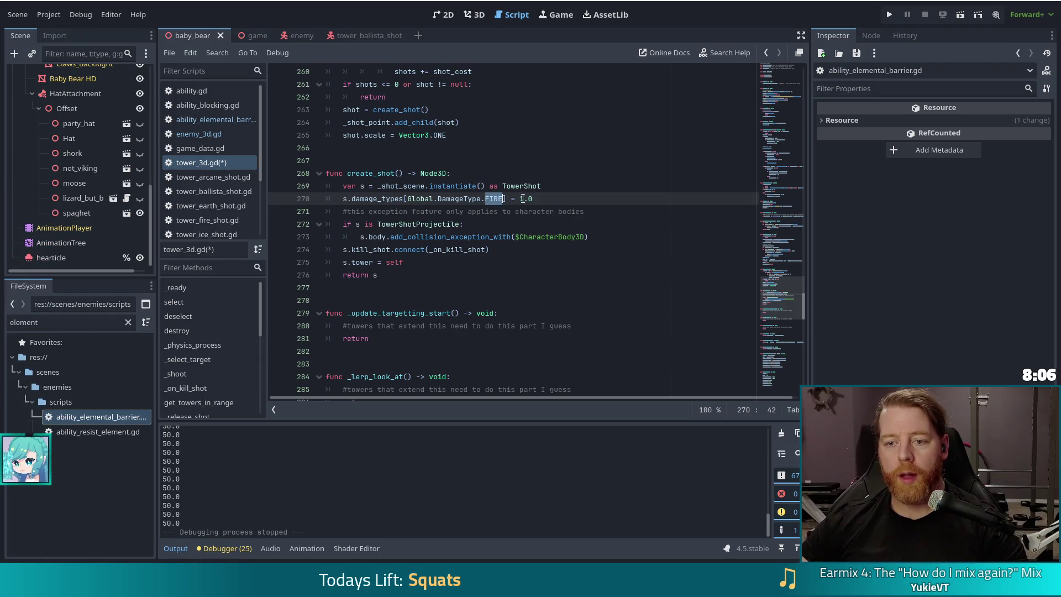
key("ctrl+shift+Left")
key("ctrl+shift+Left")
key("Escape")
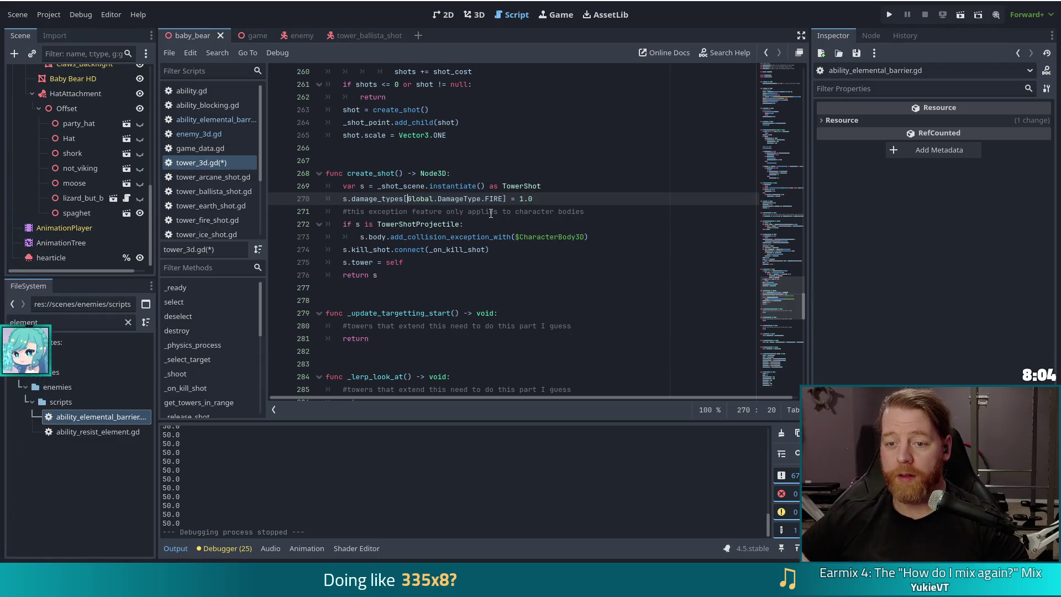
left_click(506, 199, "shift")
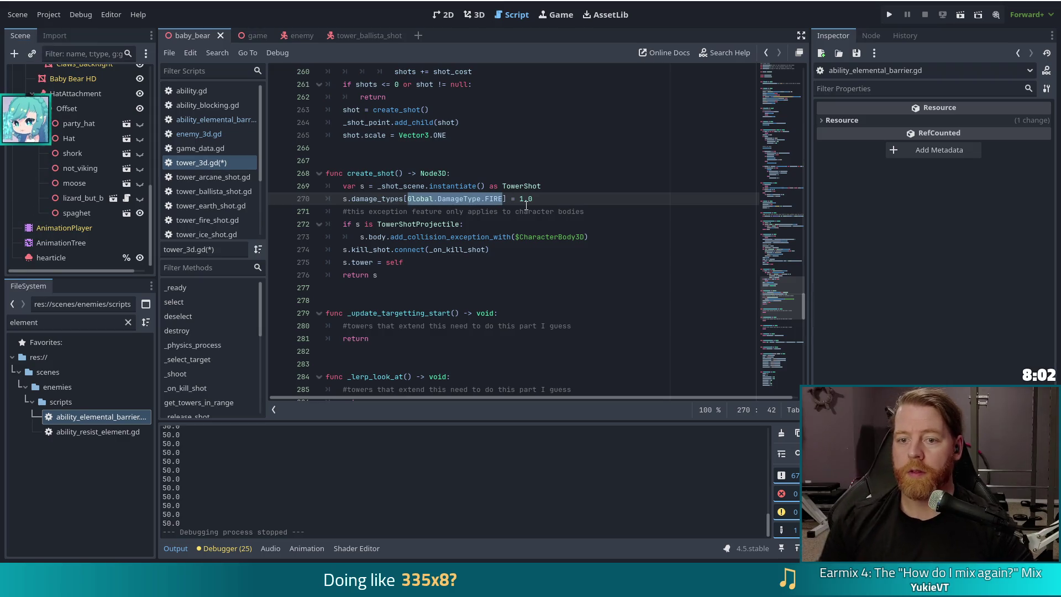
type("s.dam")
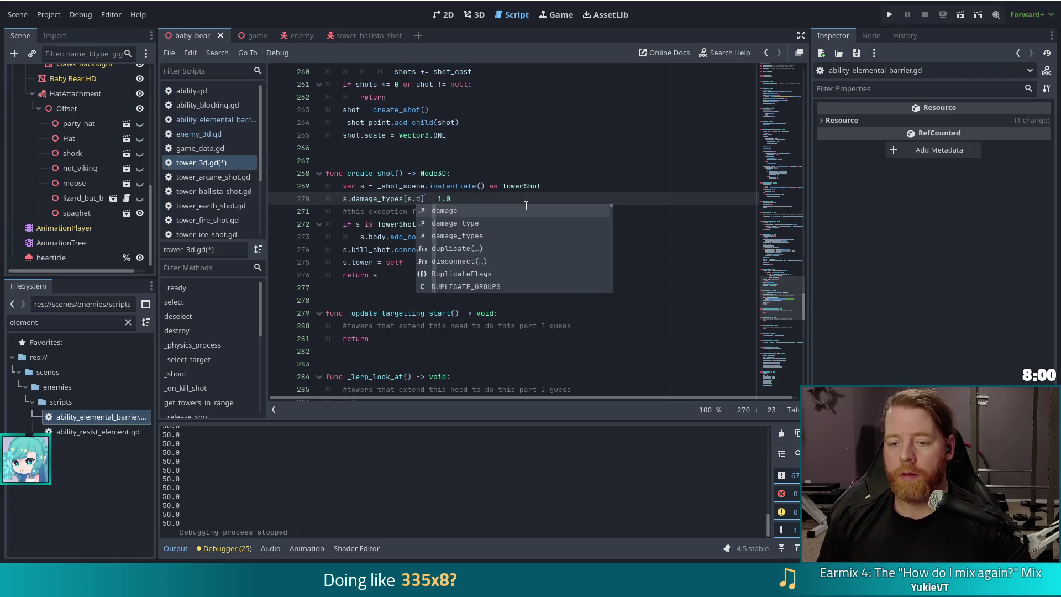
key("Return")
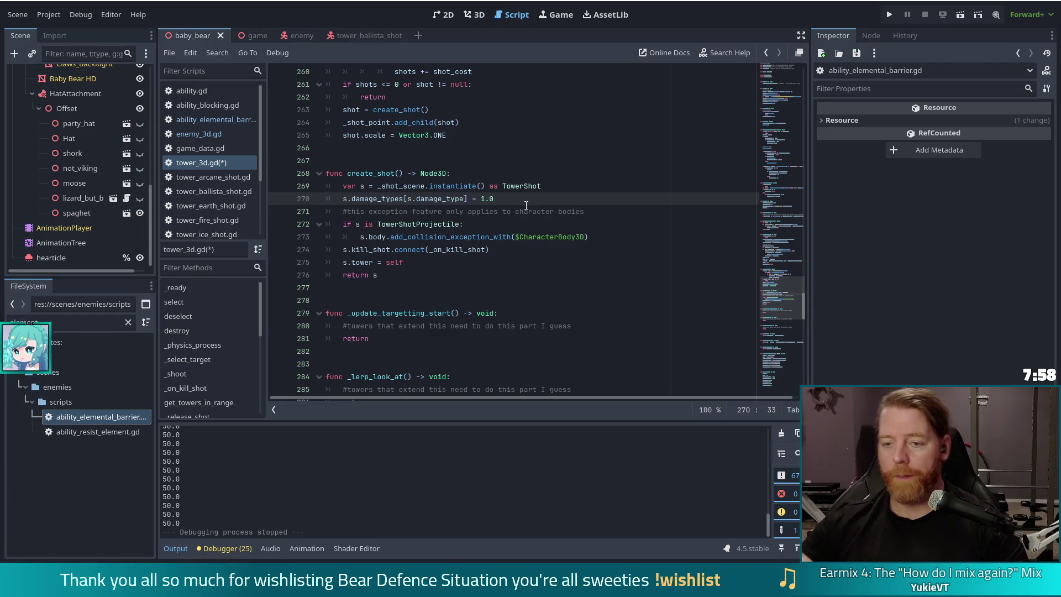
left_click(514, 200)
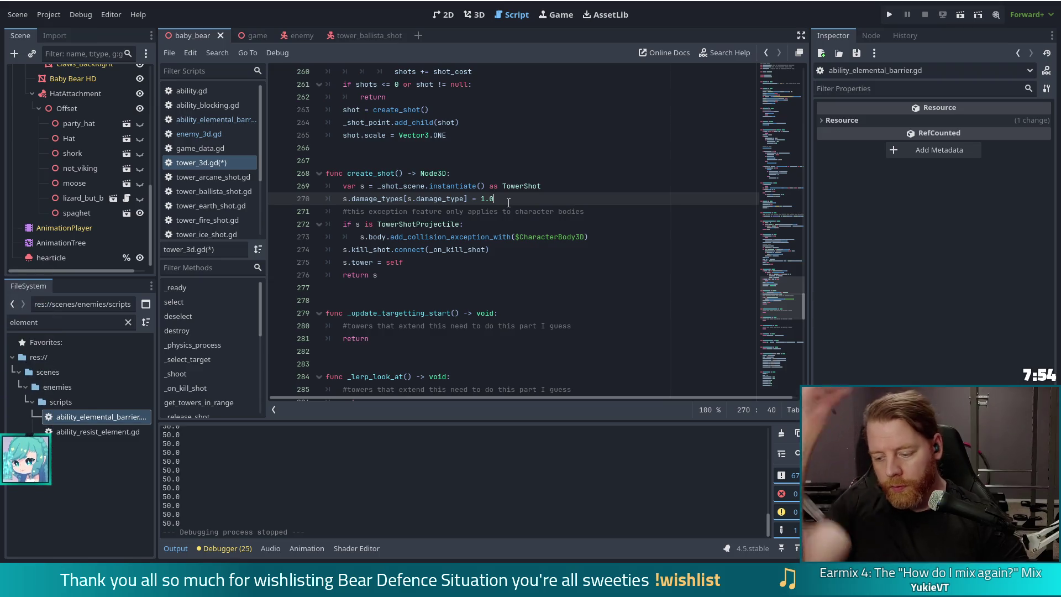
key("Return")
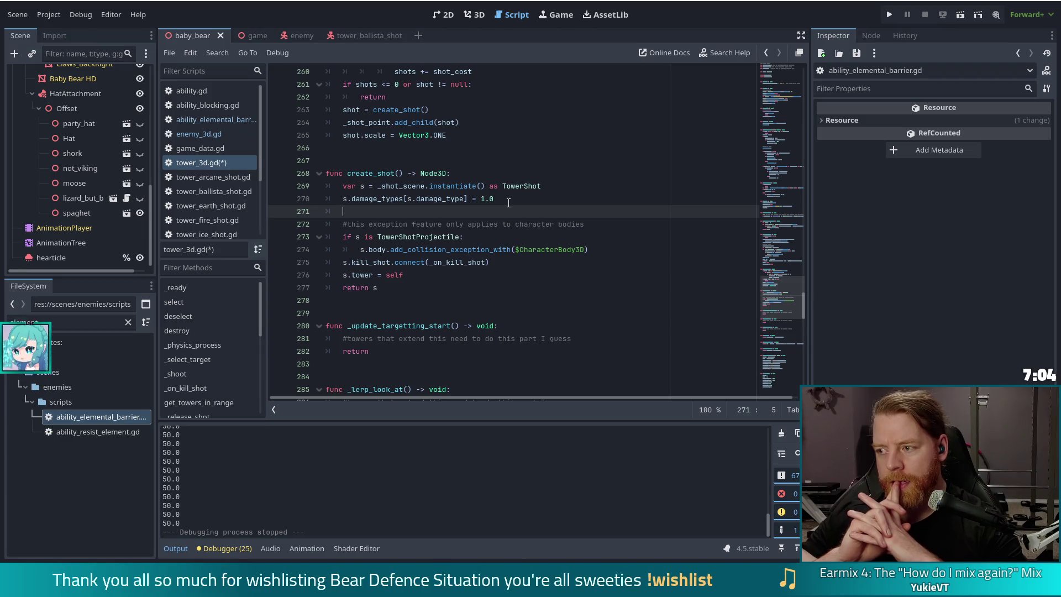
mouse_move(762, 144)
left_mouse_down()
mouse_move(771, 77)
mouse_move(773, 92)
left_mouse_up()
- Scroll tower_3d.gd down to the haste_multiplier and CURSE SPECIFIC STATS variables near line 100
scroll(599, 188, "up", 3)
left_click(565, 187)
scroll(565, 188, "down", 4)
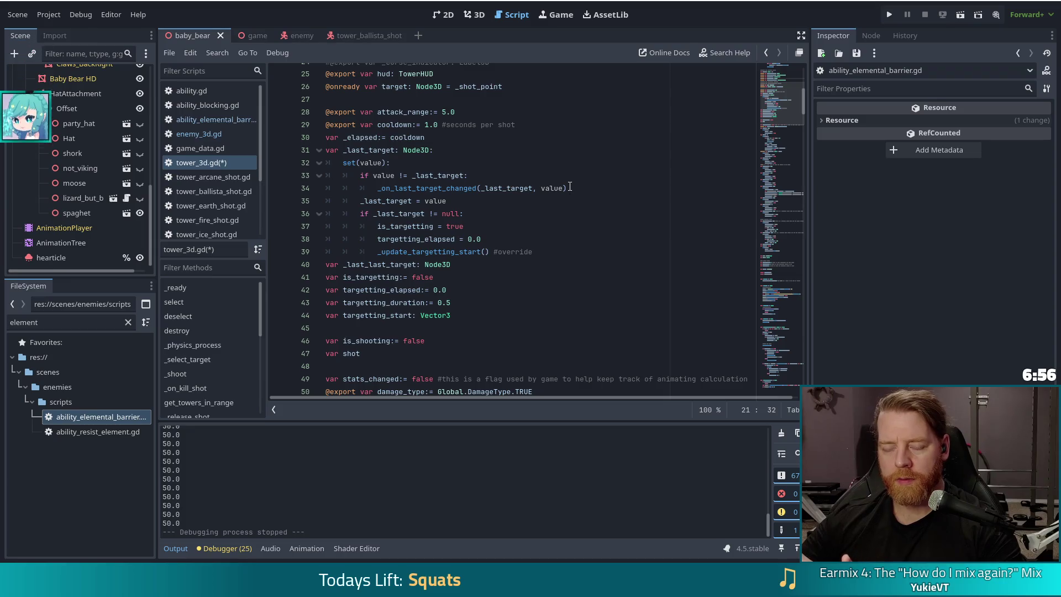
scroll(569, 188, "down", 9)
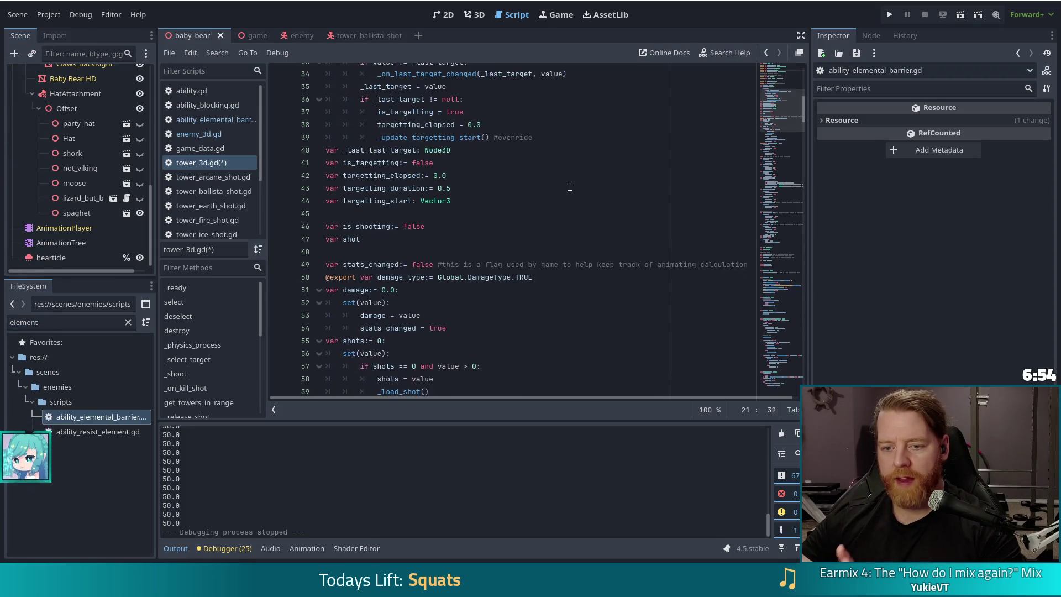
scroll(568, 190, "down", 9)
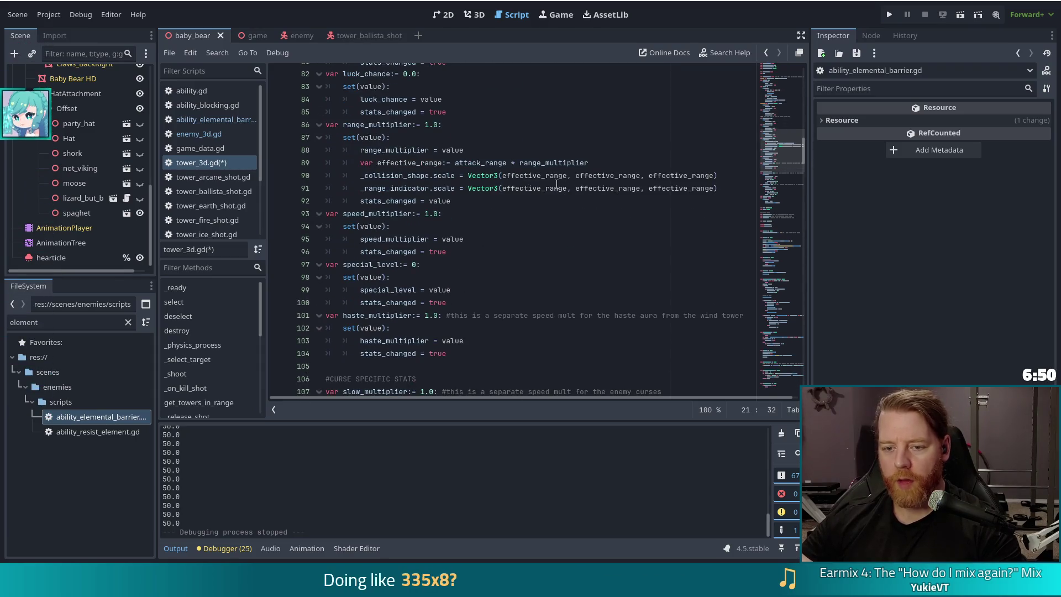
scroll(558, 188, "down", 4)
scroll(380, 260, "down", 4)
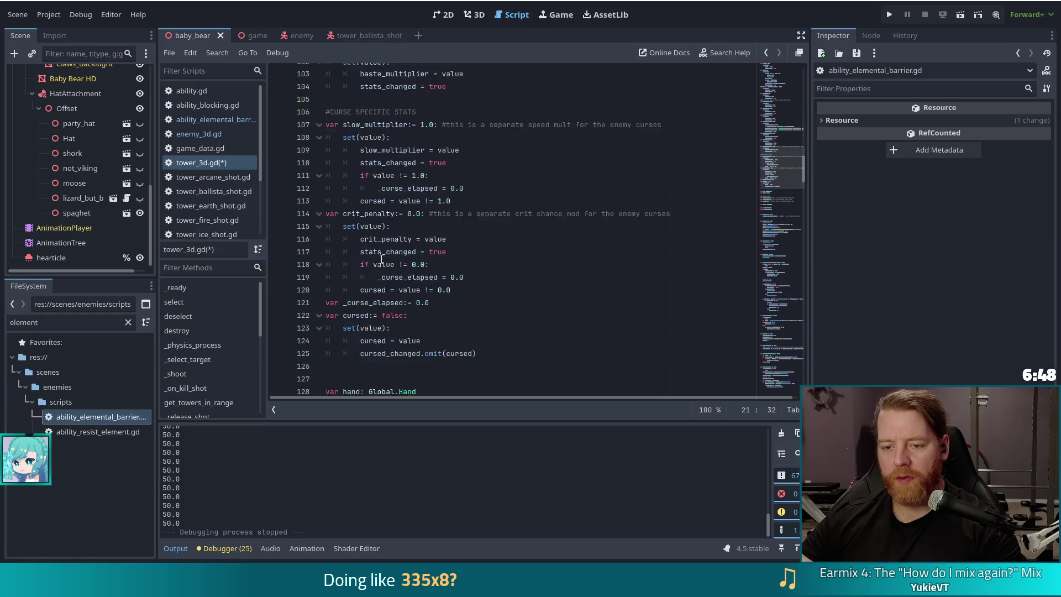
scroll(415, 262, "up", 4)
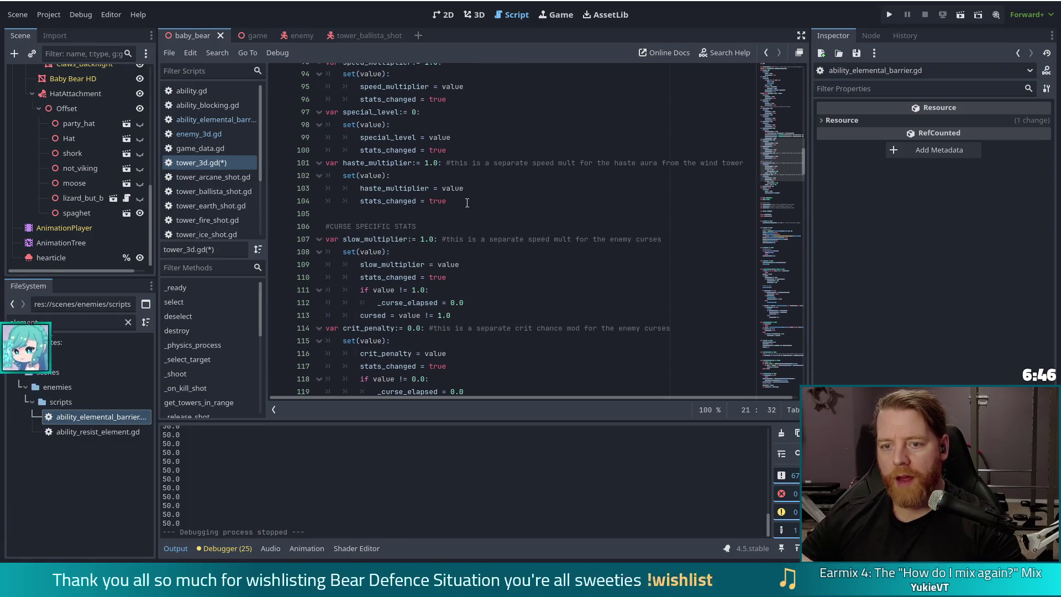
- Declare a new damage_conversions variable with an empty initializer on the line after haste_multiplier
left_click(504, 204)
key("Return")
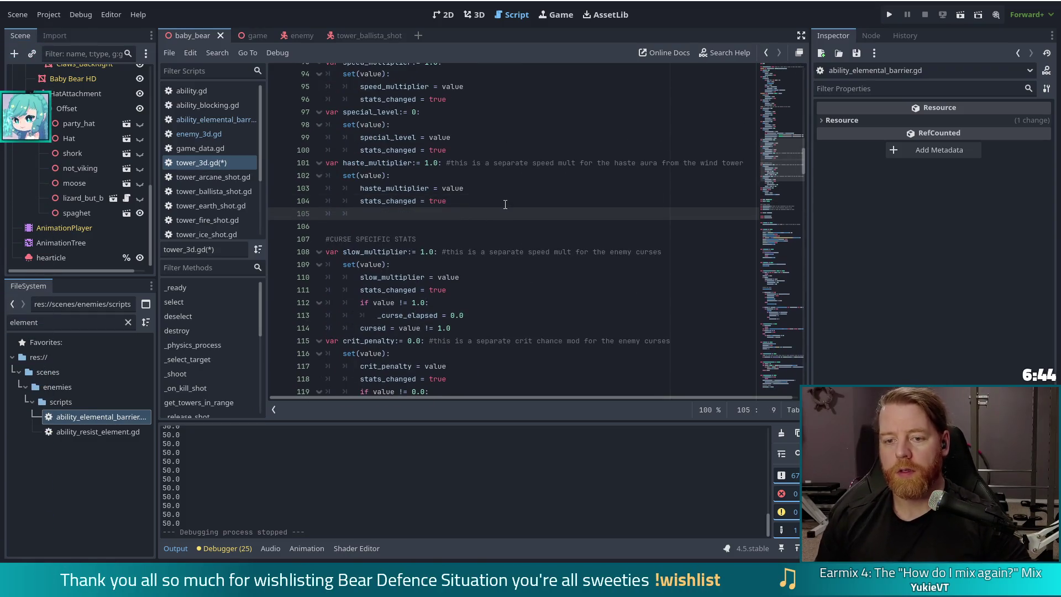
type("var damage_convers")
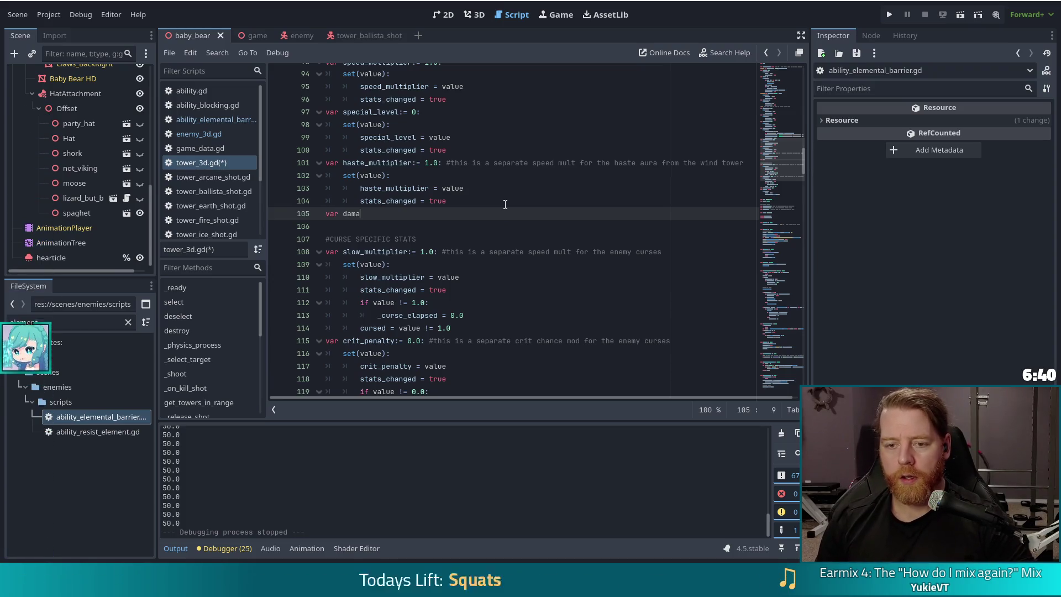
type("ions")
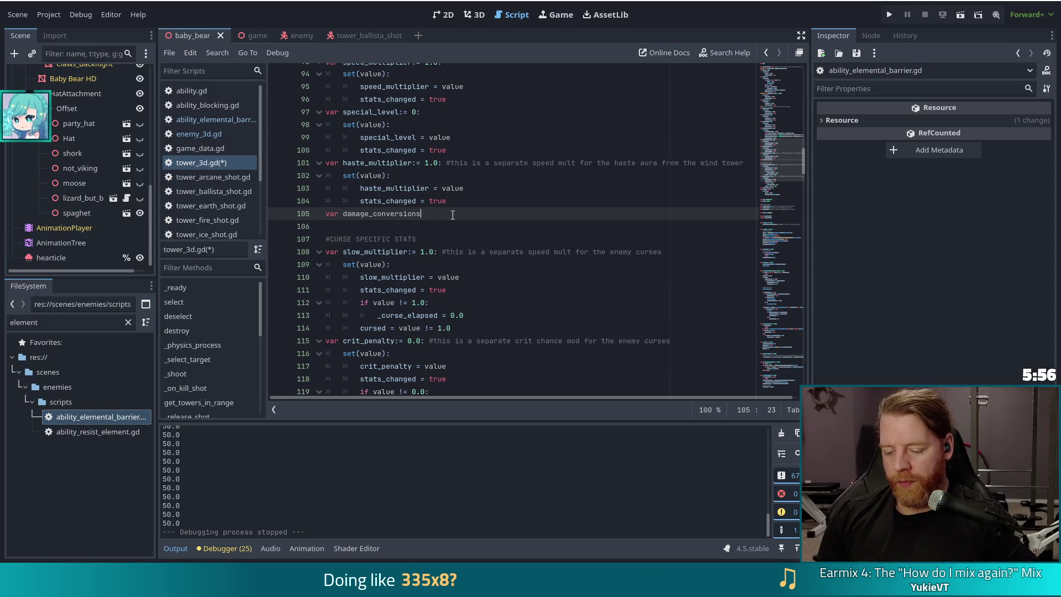
type(":= []")
key("BackSpace")
key("BackSpace")
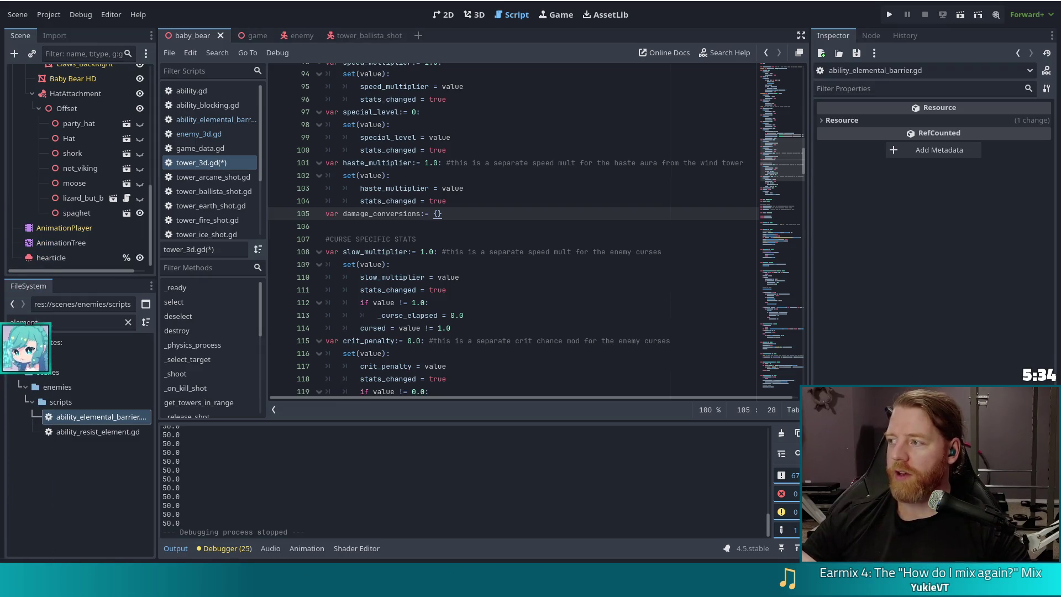
key("alt+Tab")
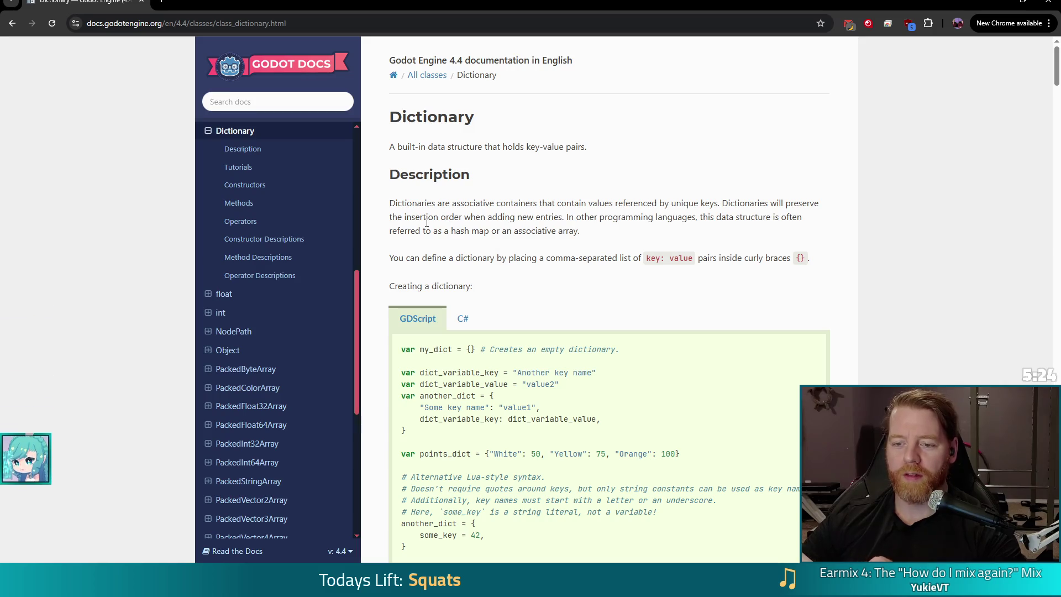
- Search the Godot Dictionary docs page for 'type' and read through the matches
scroll(423, 215, "down", 3)
scroll(519, 330, "down", 6)
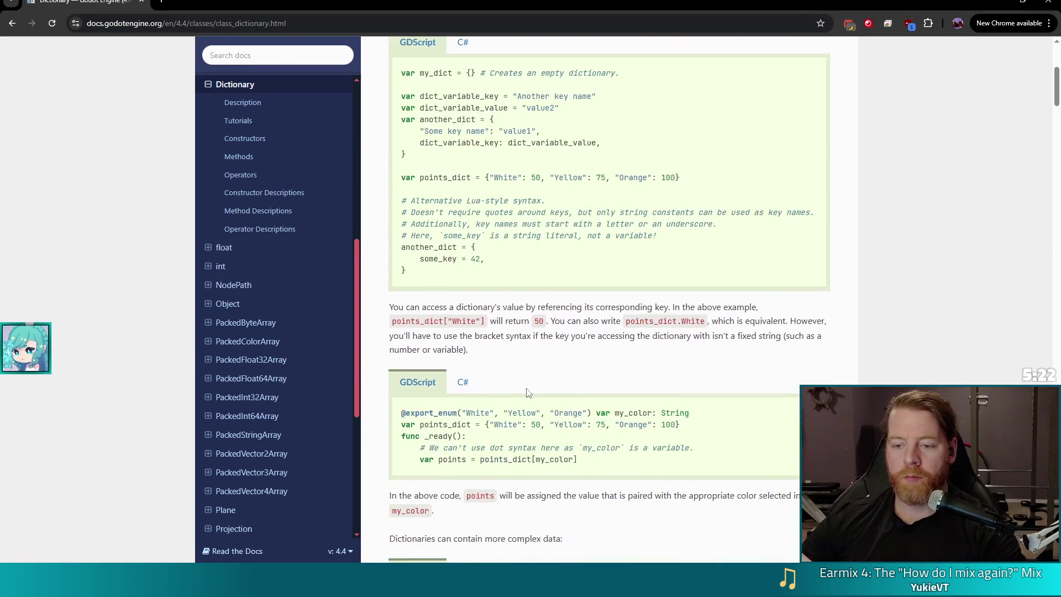
scroll(519, 329, "down", 4)
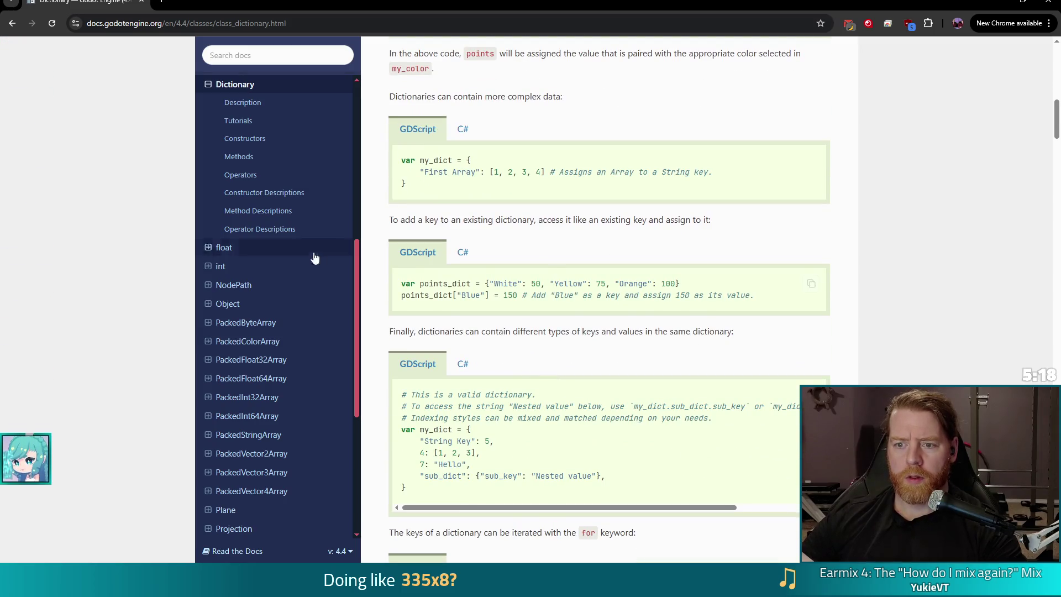
scroll(544, 238, "up", 12)
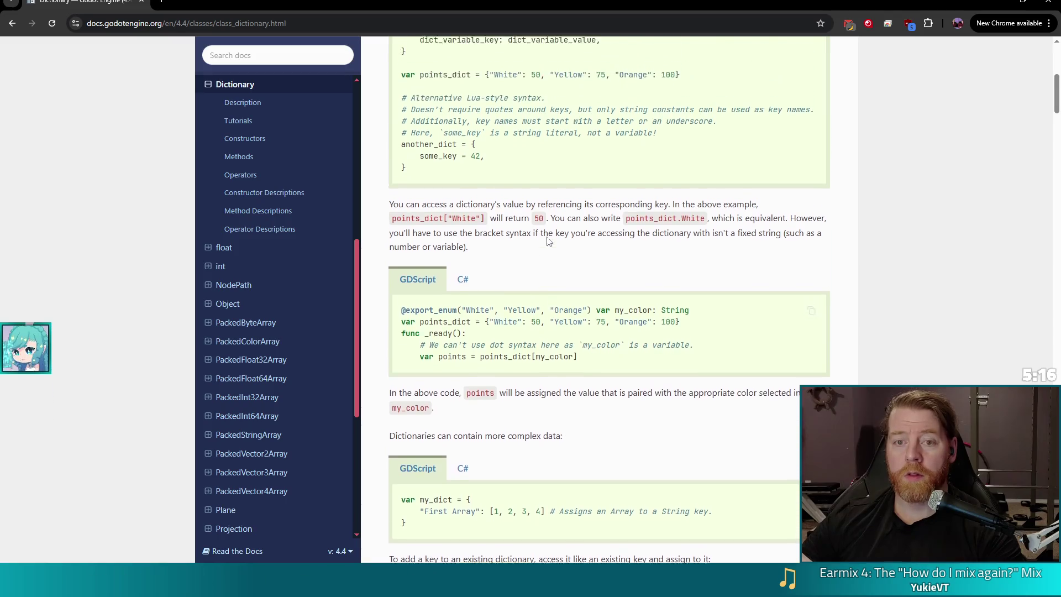
scroll(551, 247, "down", 12)
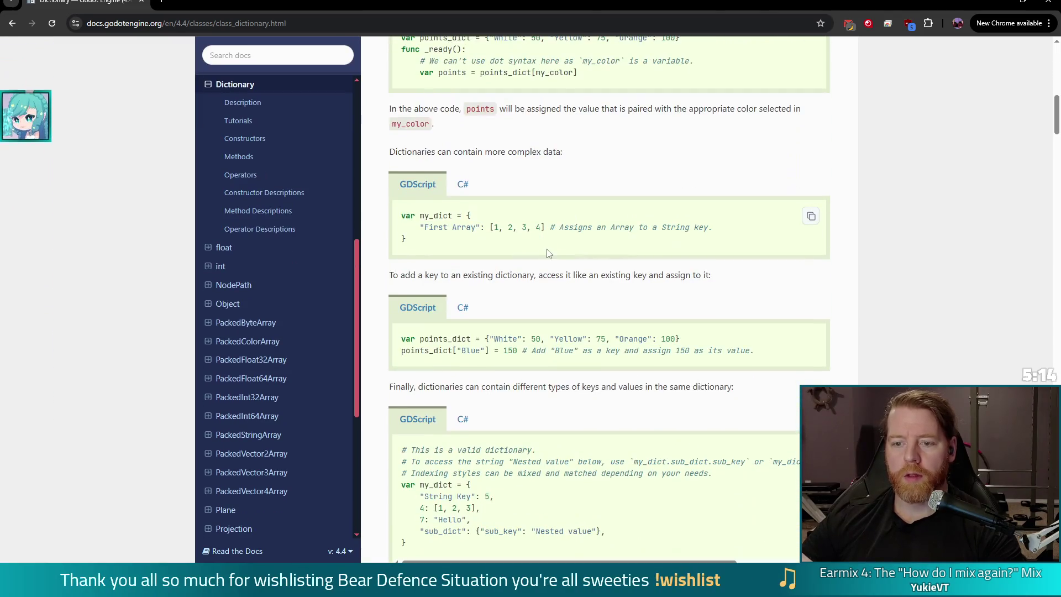
scroll(536, 281, "down", 3)
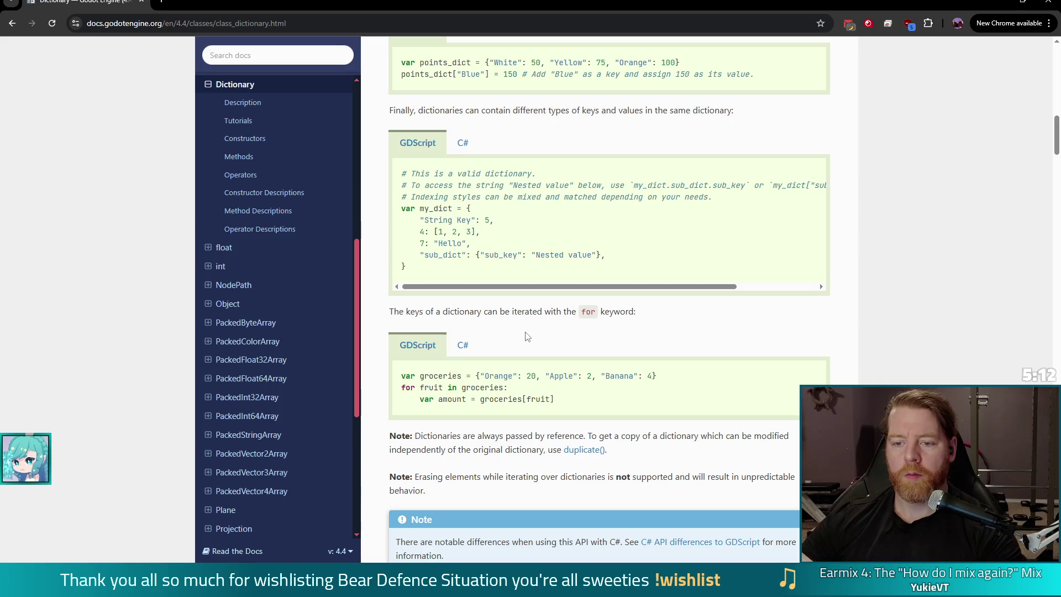
scroll(566, 337, "down", 9)
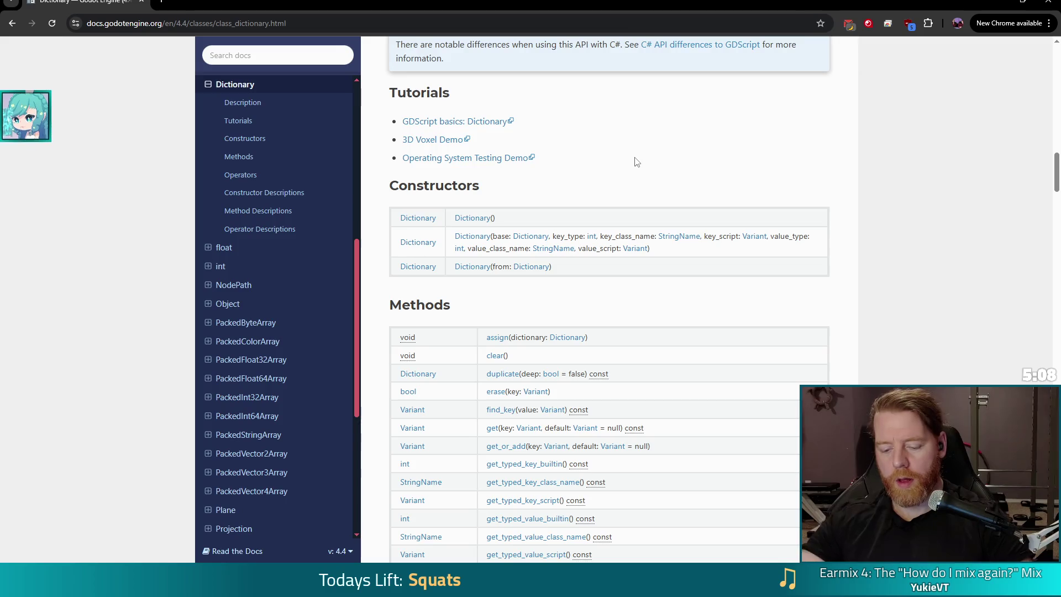
key("ctrl+f")
type("type")
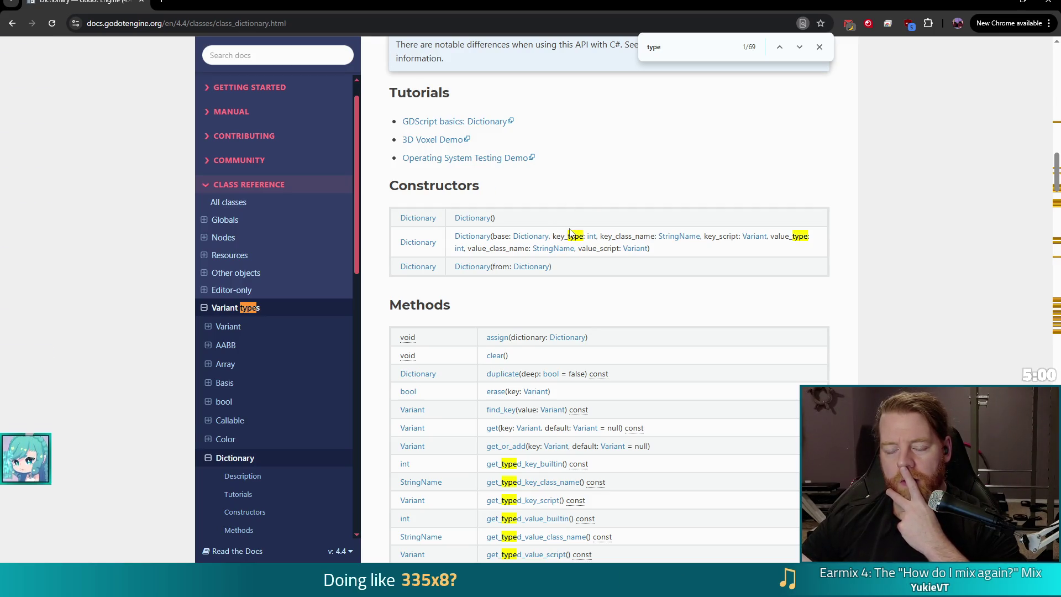
scroll(570, 232, "up", 9)
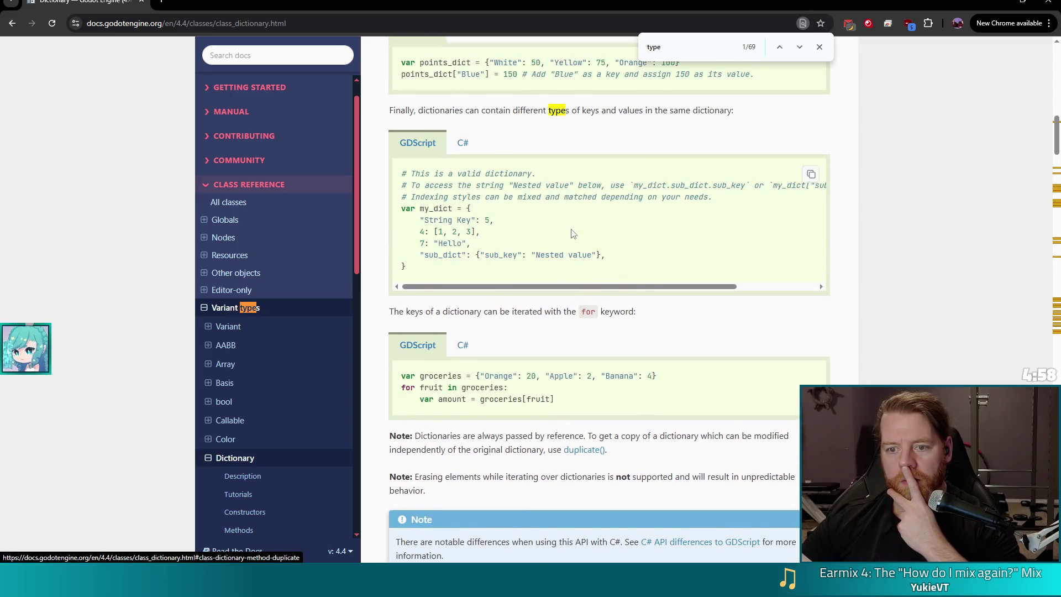
scroll(509, 330, "up", 2)
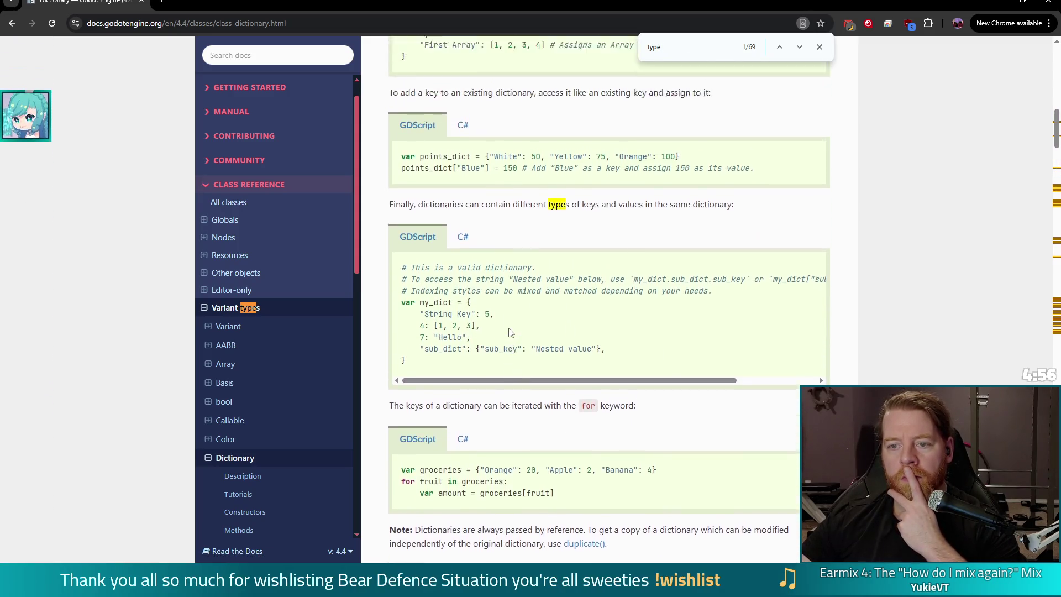
scroll(508, 330, "up", 2)
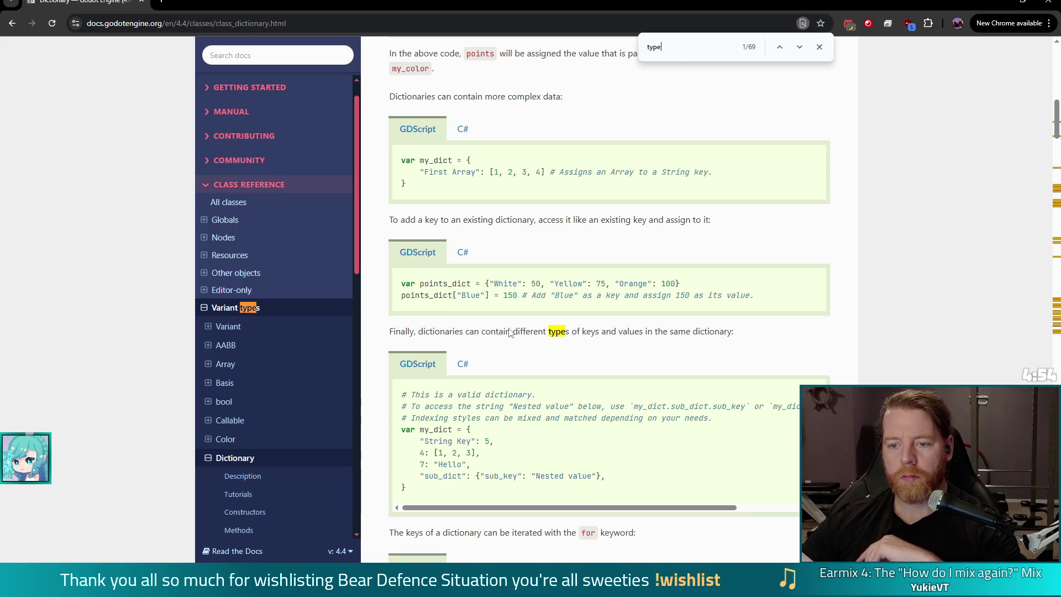
scroll(581, 326, "up", 2)
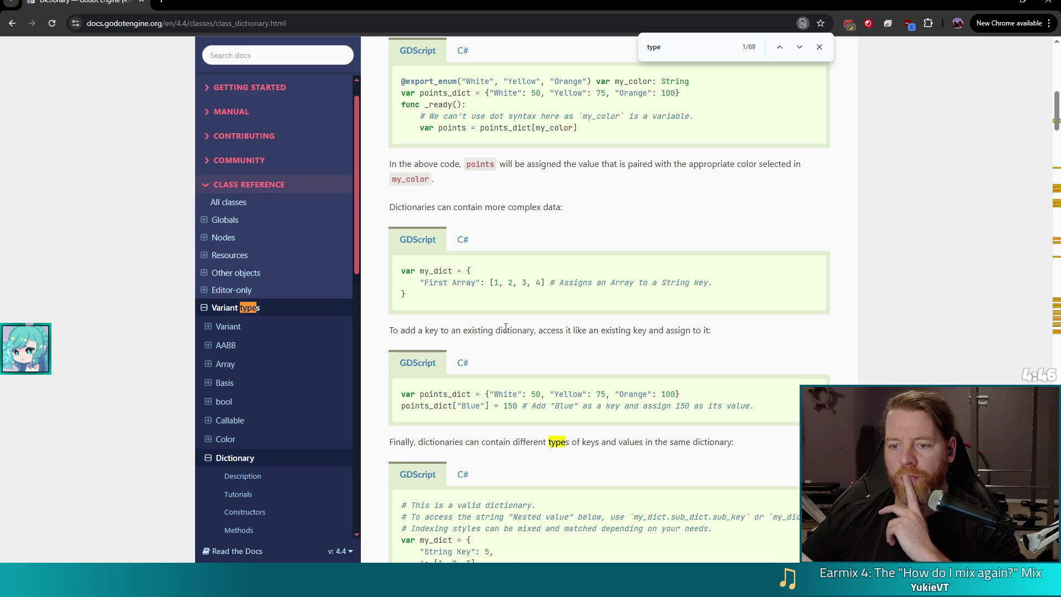
scroll(506, 327, "up", 3)
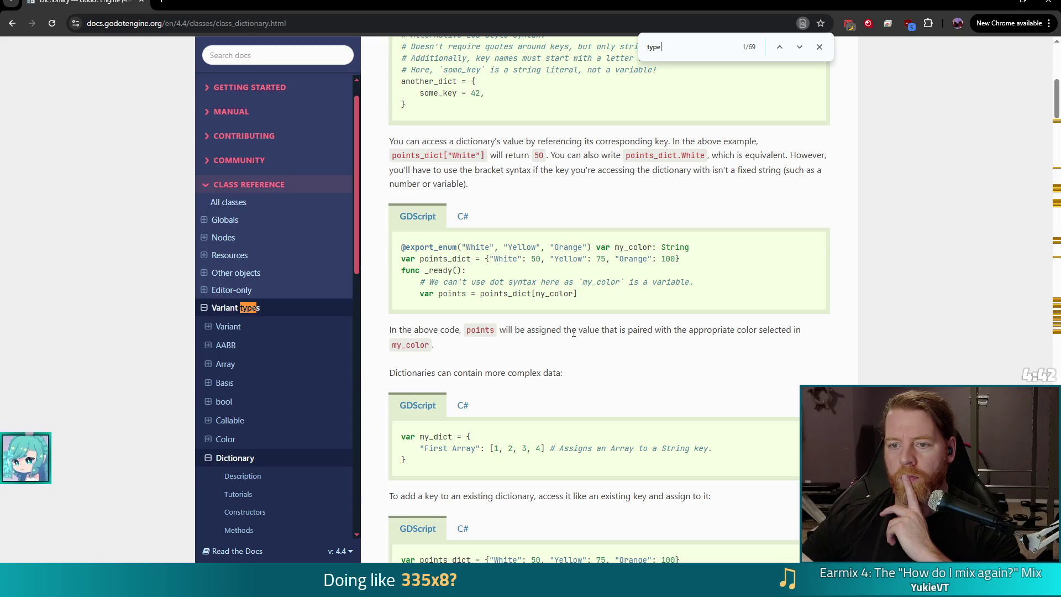
scroll(574, 332, "up", 5)
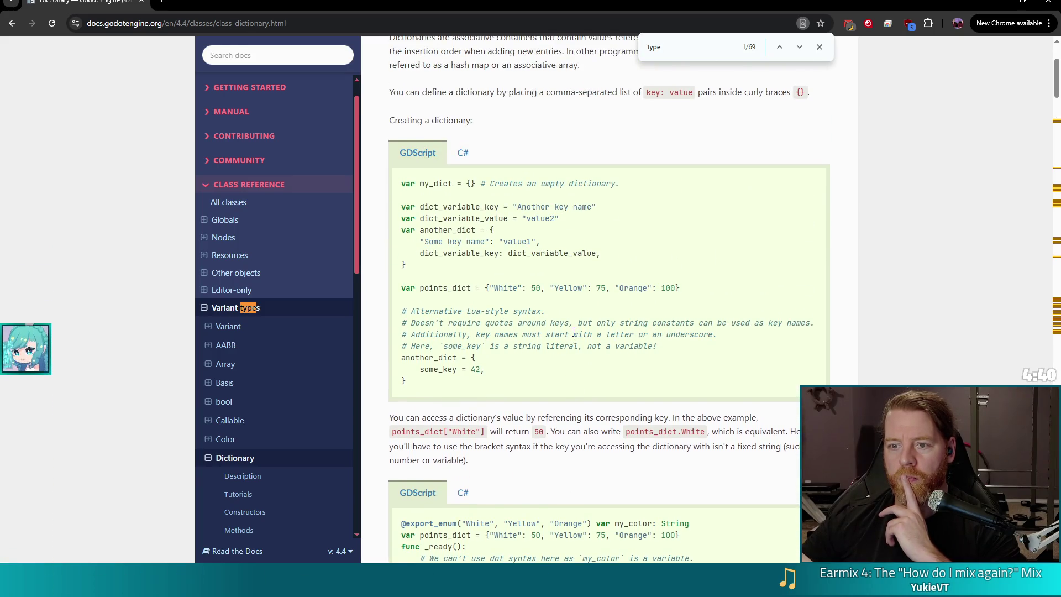
scroll(574, 332, "up", 3)
scroll(635, 166, "down", 8)
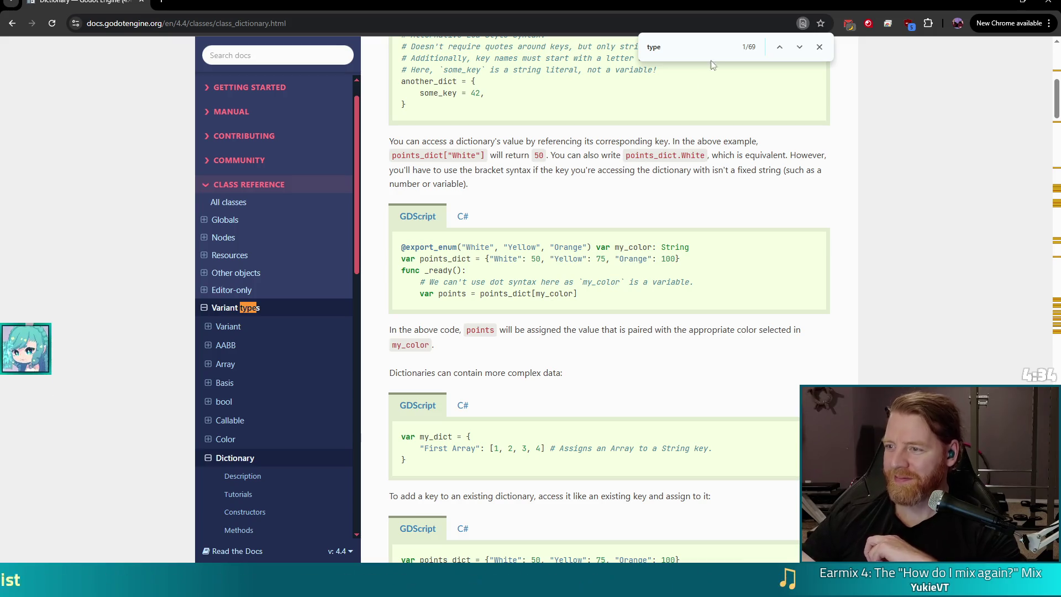
left_click(799, 47)
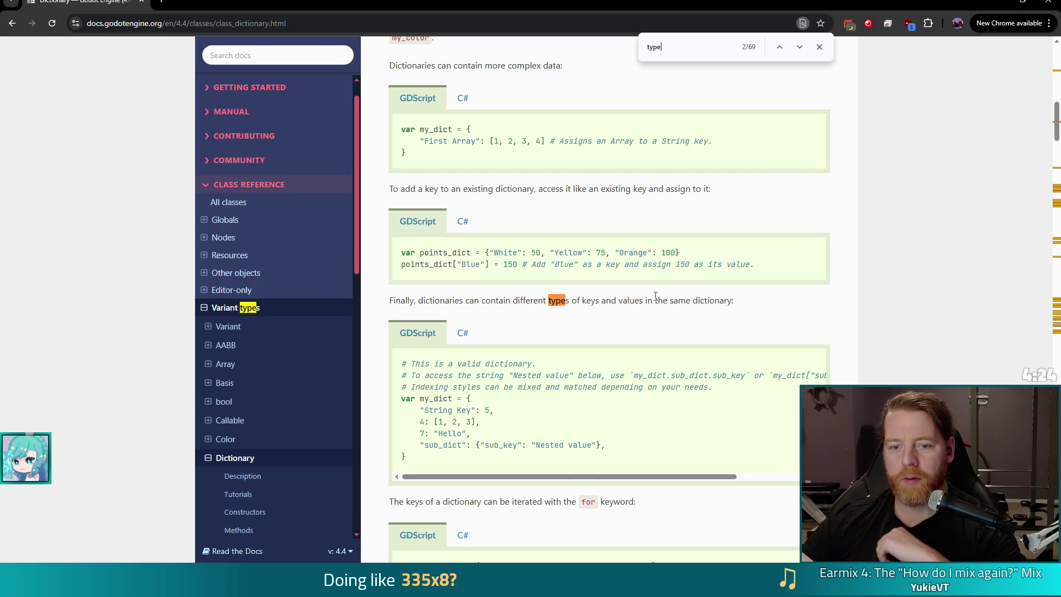
scroll(655, 296, "down", 4)
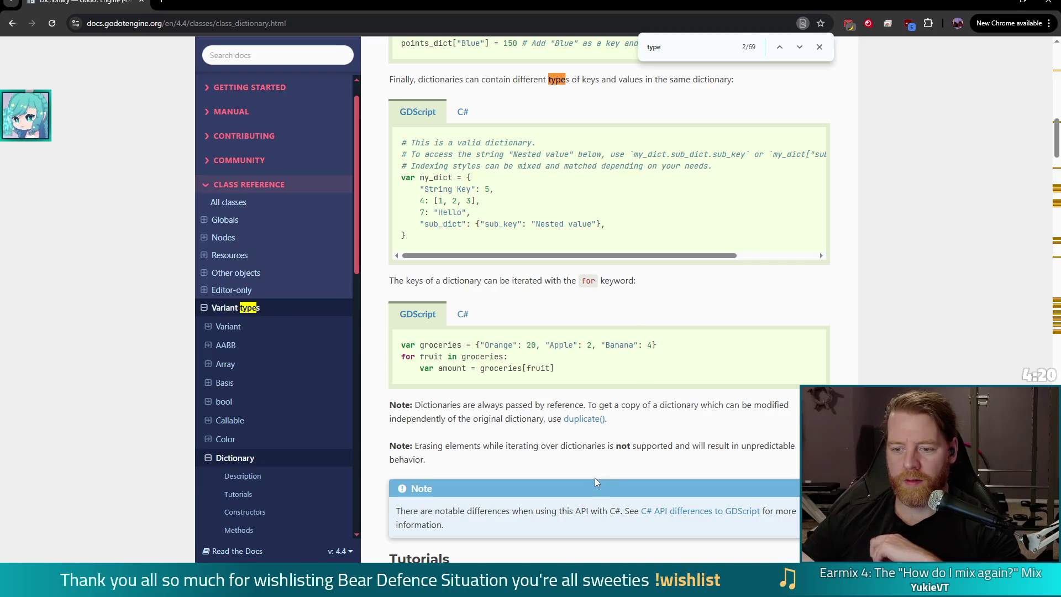
scroll(591, 475, "down", 4)
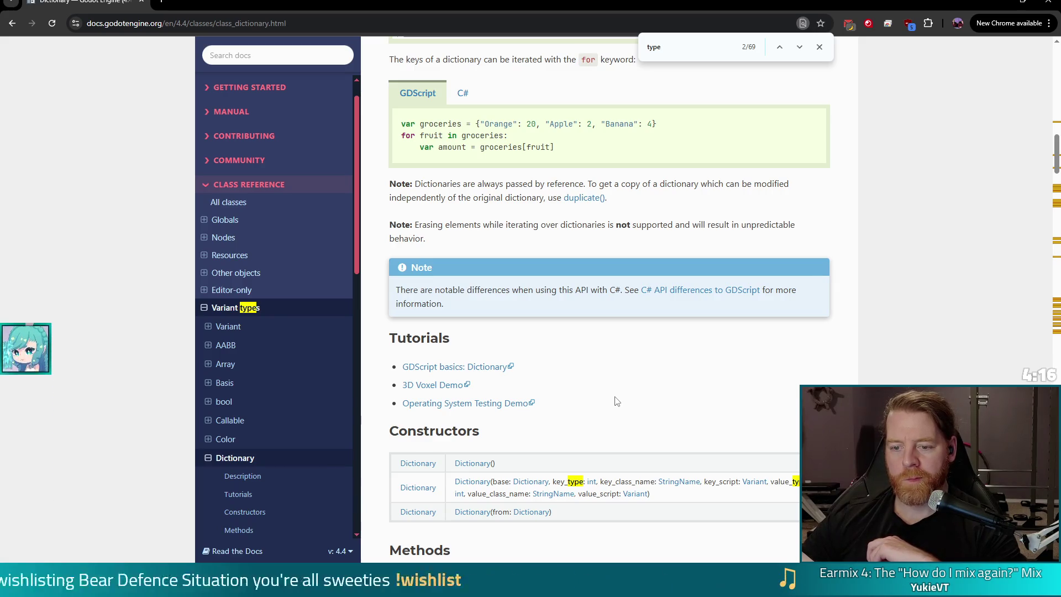
scroll(617, 401, "down", 2)
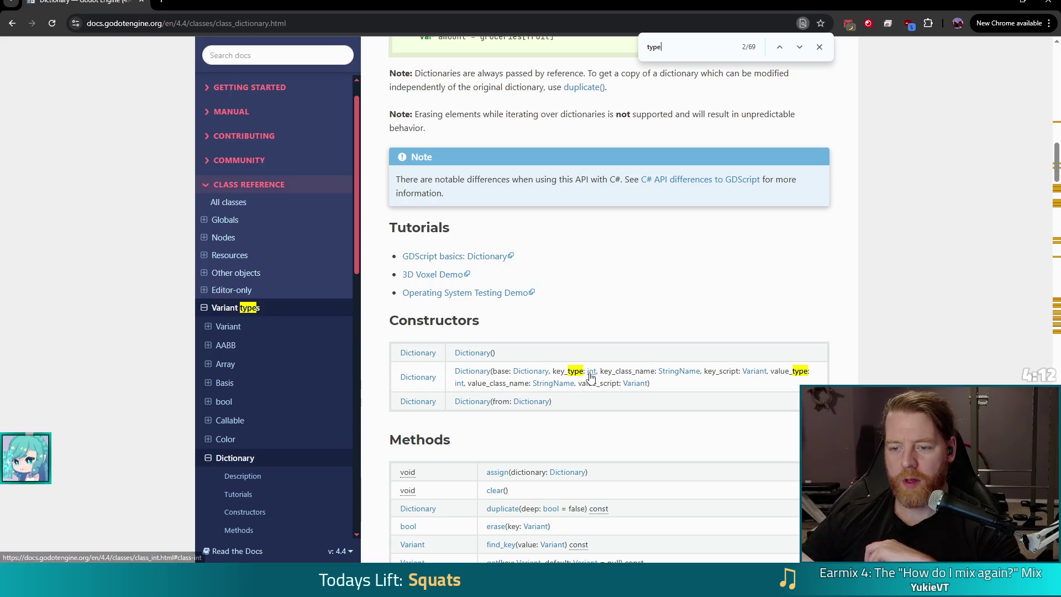
- Find key_type in the typed-dictionary constructor description, then close Chrome
key("ctrl+f")
type("key_type")
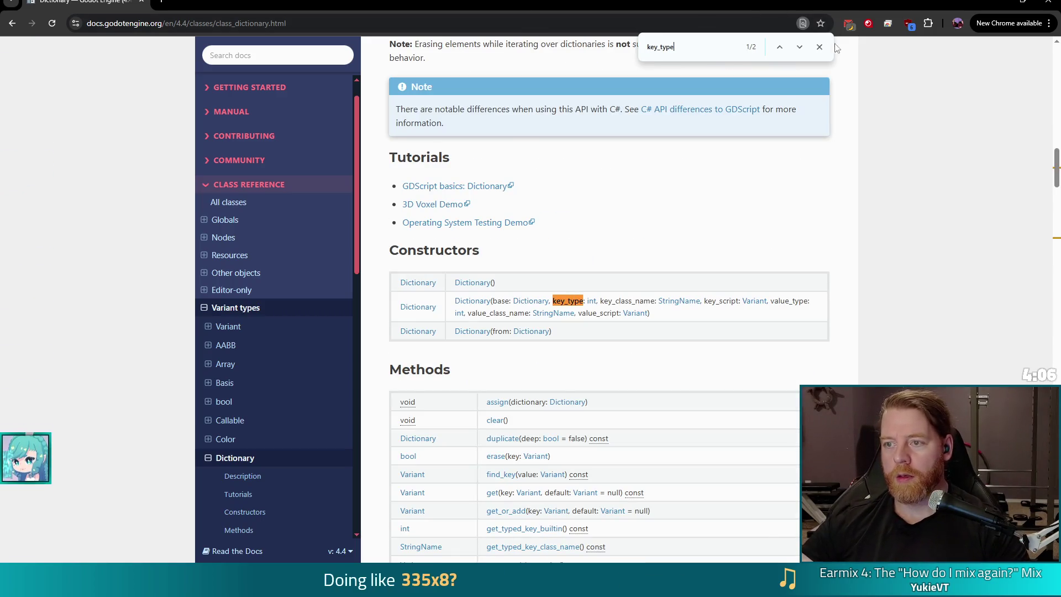
left_click(799, 47)
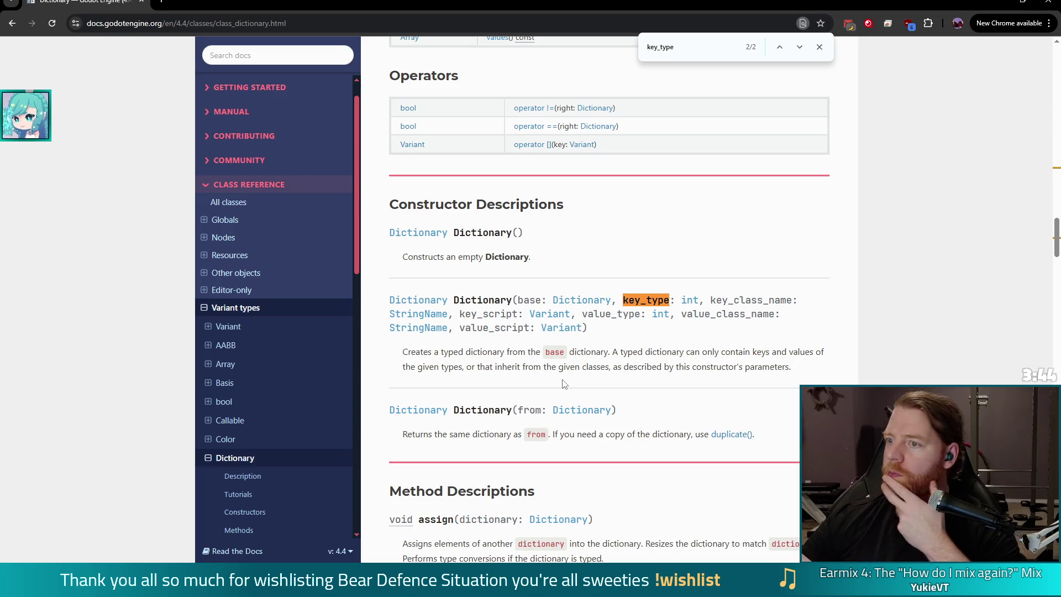
scroll(558, 385, "down", 5)
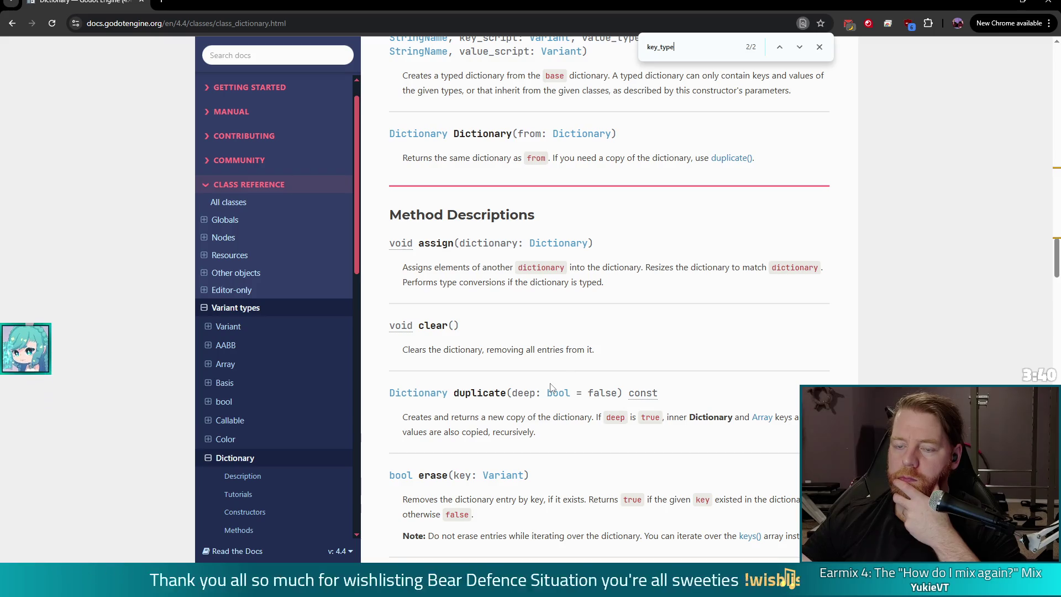
scroll(550, 386, "up", 2)
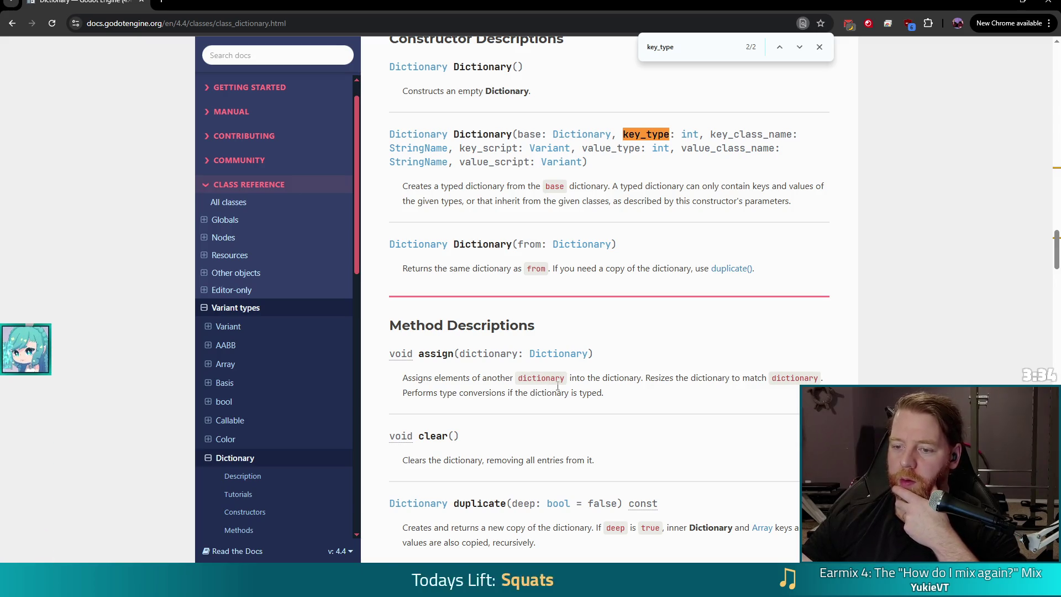
left_click(1044, 6)
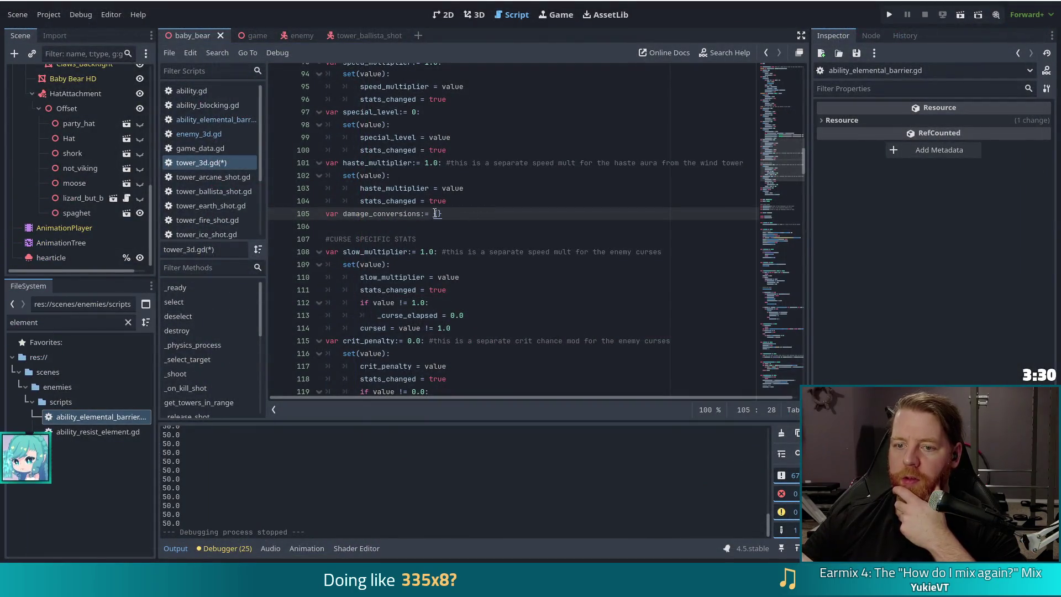
- Initialise damage_conversions as Dictionary({}, Global.DamageType, "DamageType") and open Dictionary's built-in reference
key("Delete")
key("Delete")
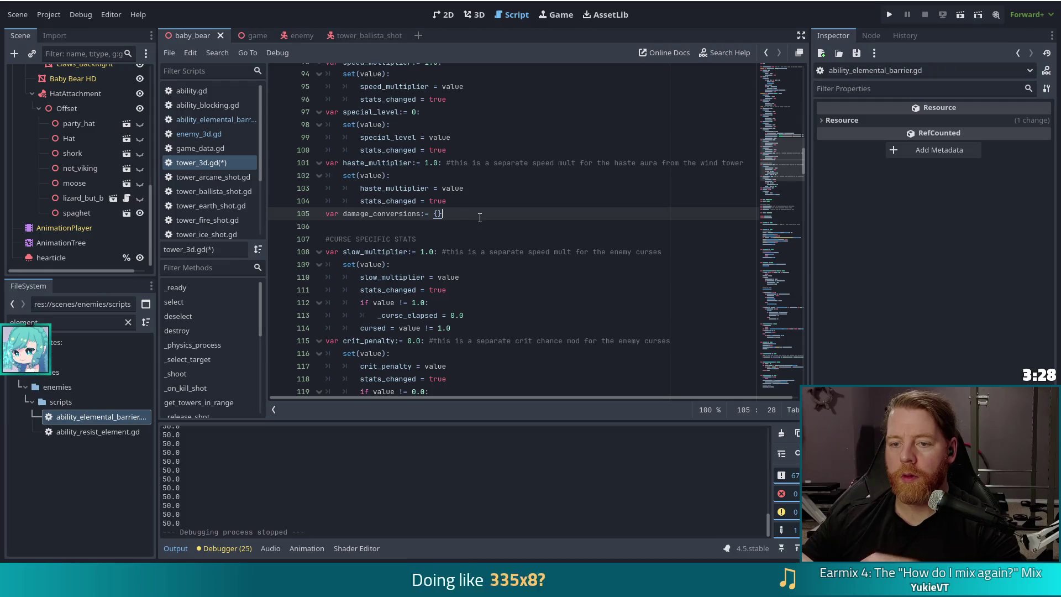
type("Dict")
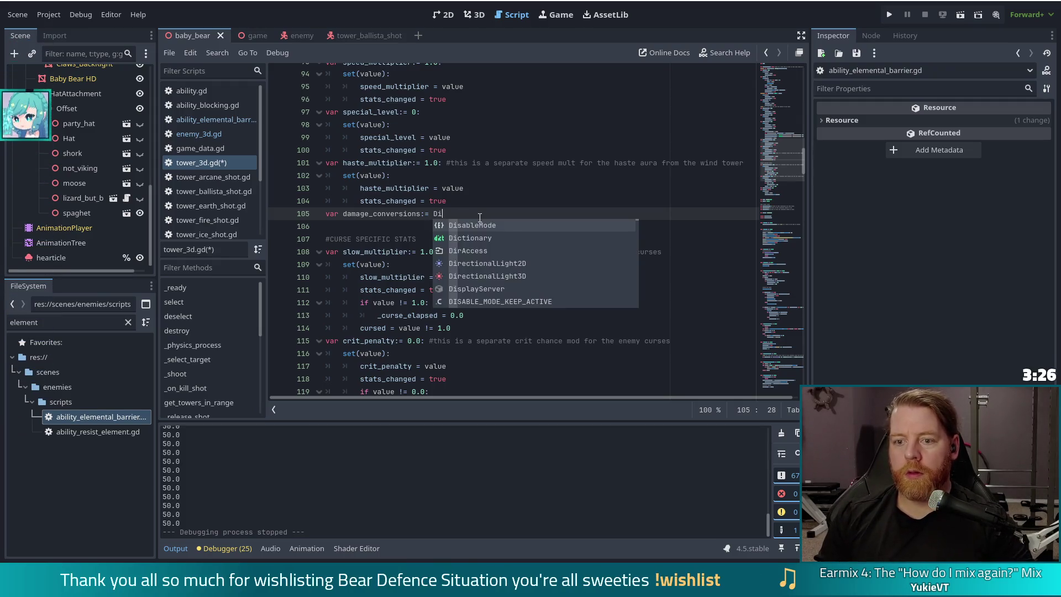
key("Return")
type("({},")
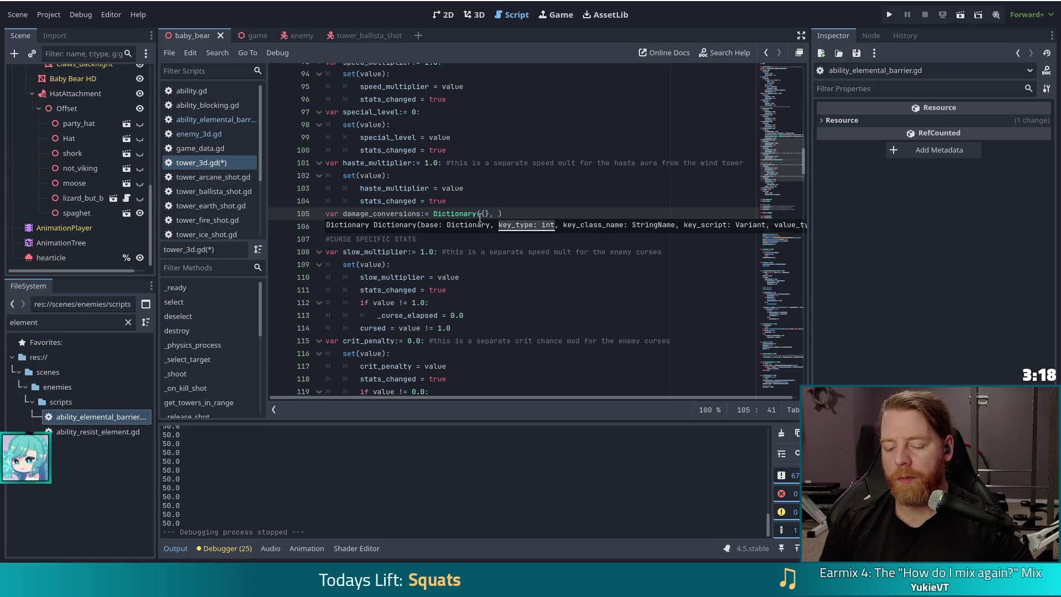
type(" Dam")
key("Return")
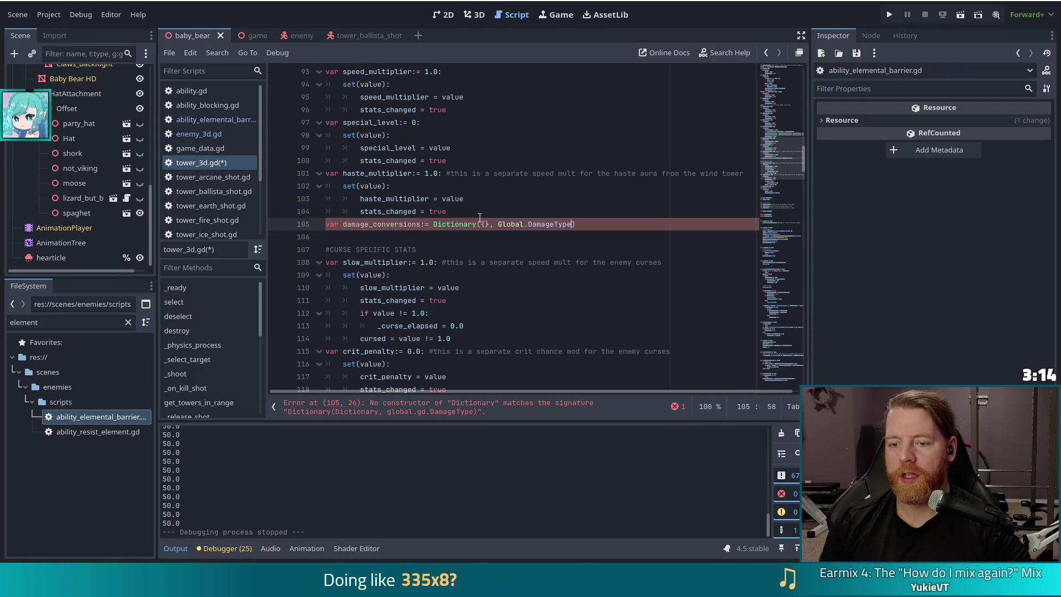
type(",")
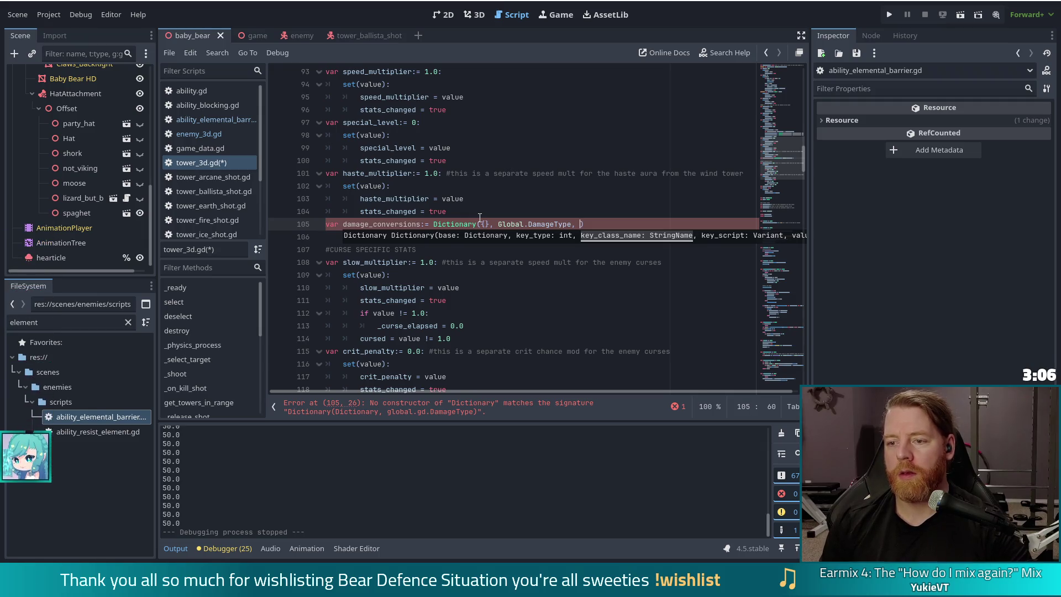
type("\"Damage")
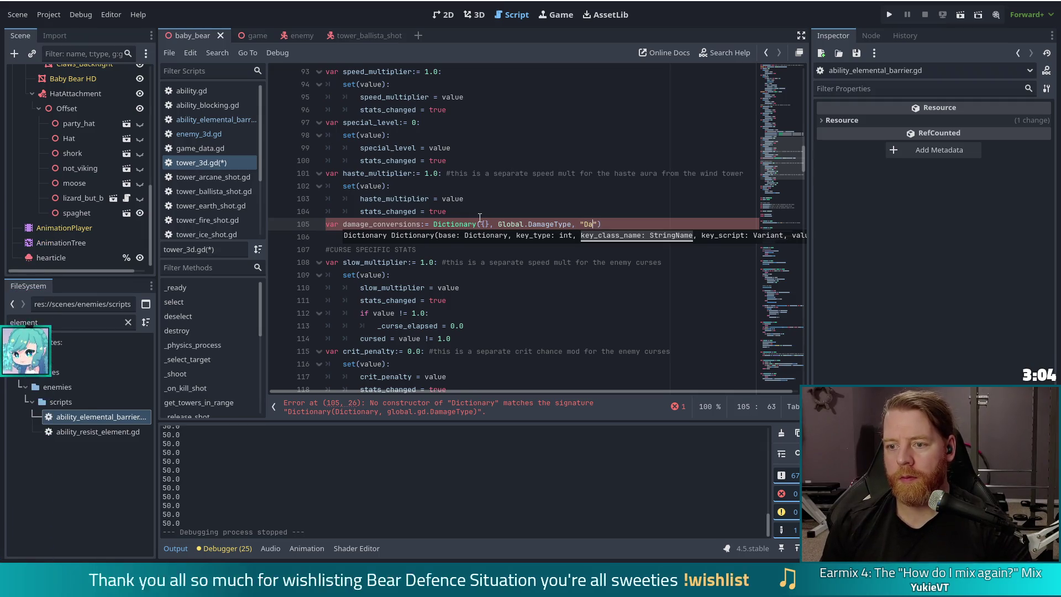
type("Type")
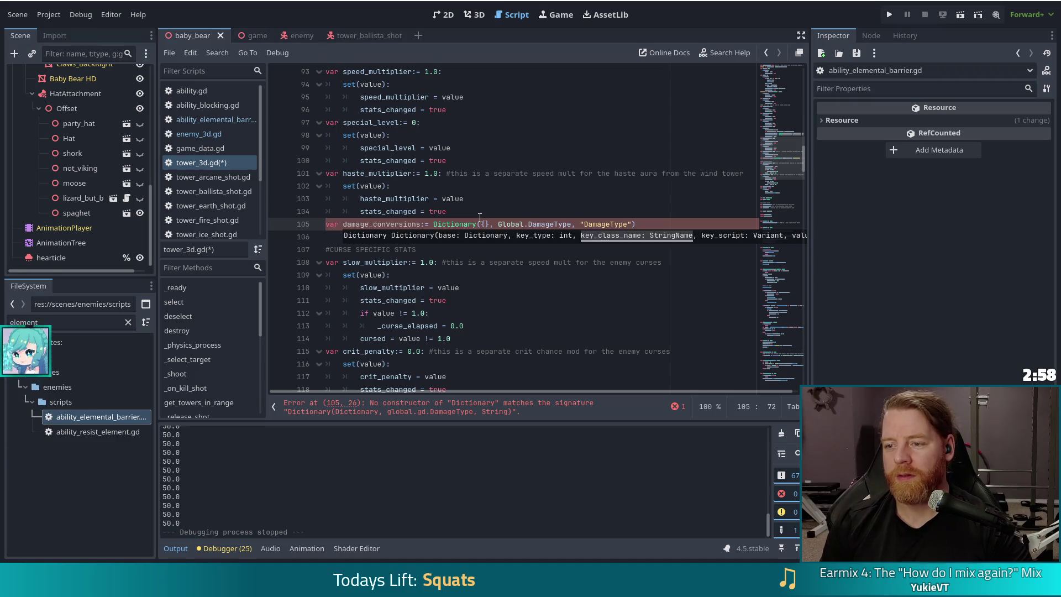
left_click_drag(612, 391, 678, 390)
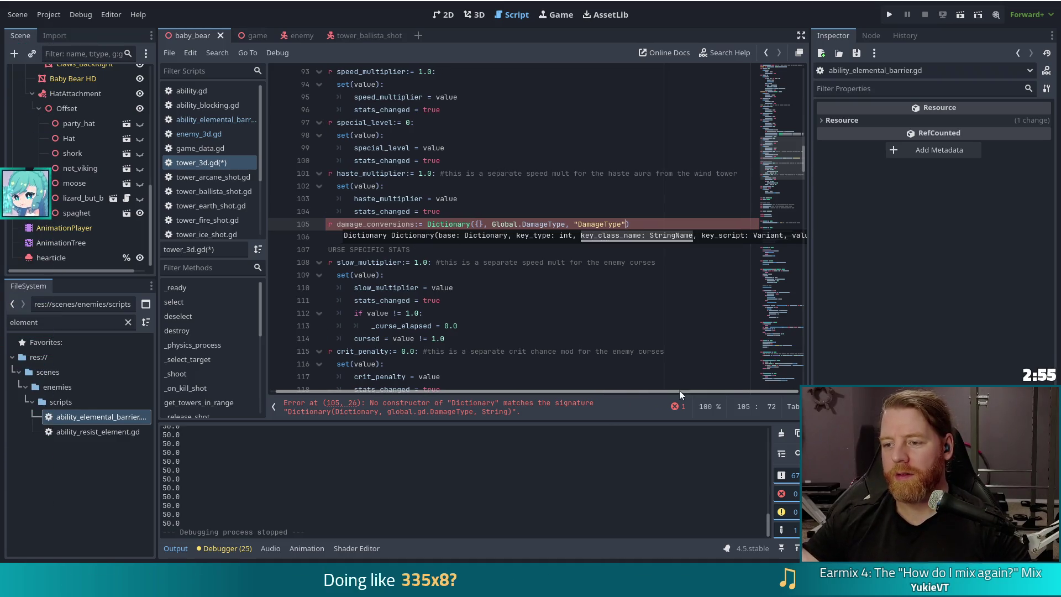
left_click(736, 234)
left_click(634, 225)
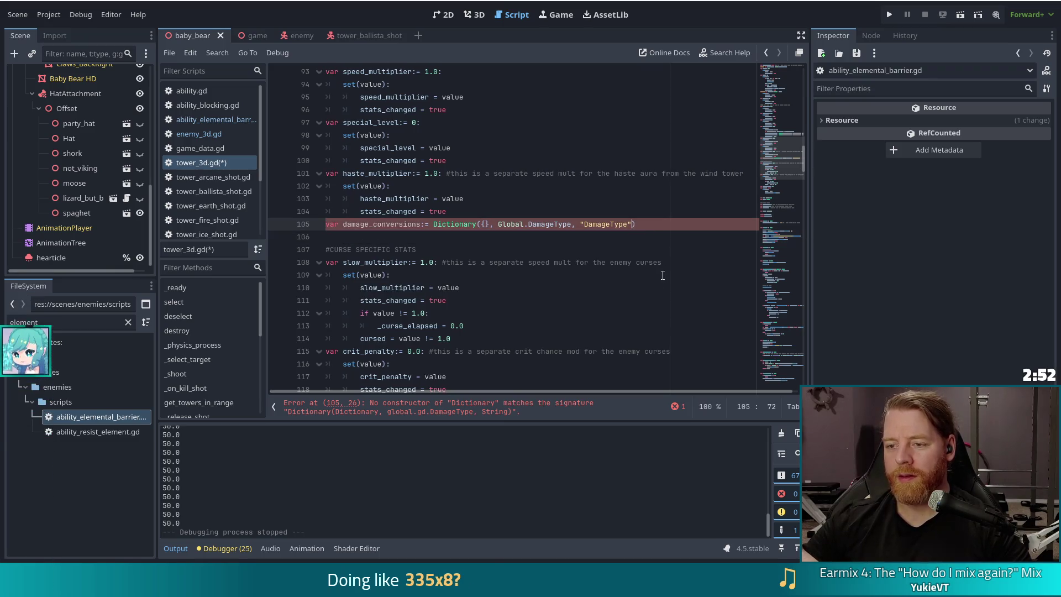
left_click(469, 226, "ctrl")
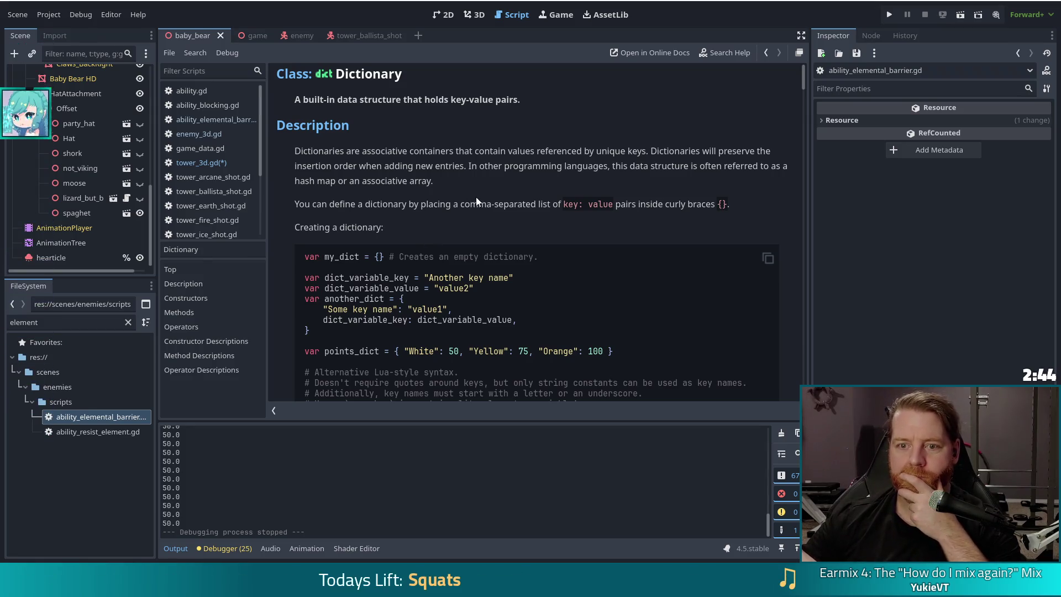
- Search the Dictionary help page for key_type, read the constructor descriptions, then return to tower_3d.gd
scroll(478, 191, "down", 5)
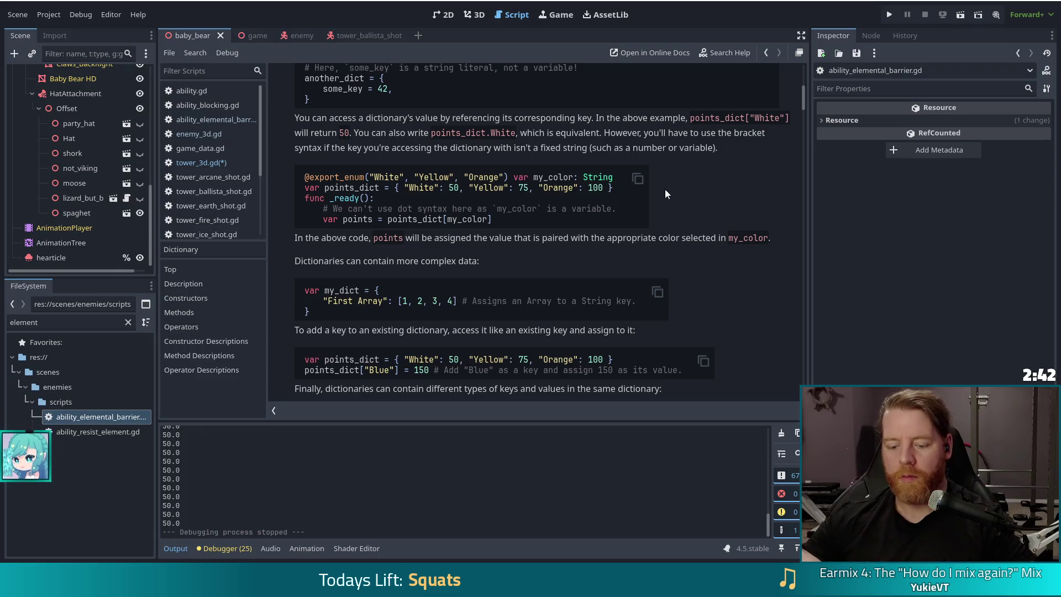
key("ctrl+f")
type("key_type")
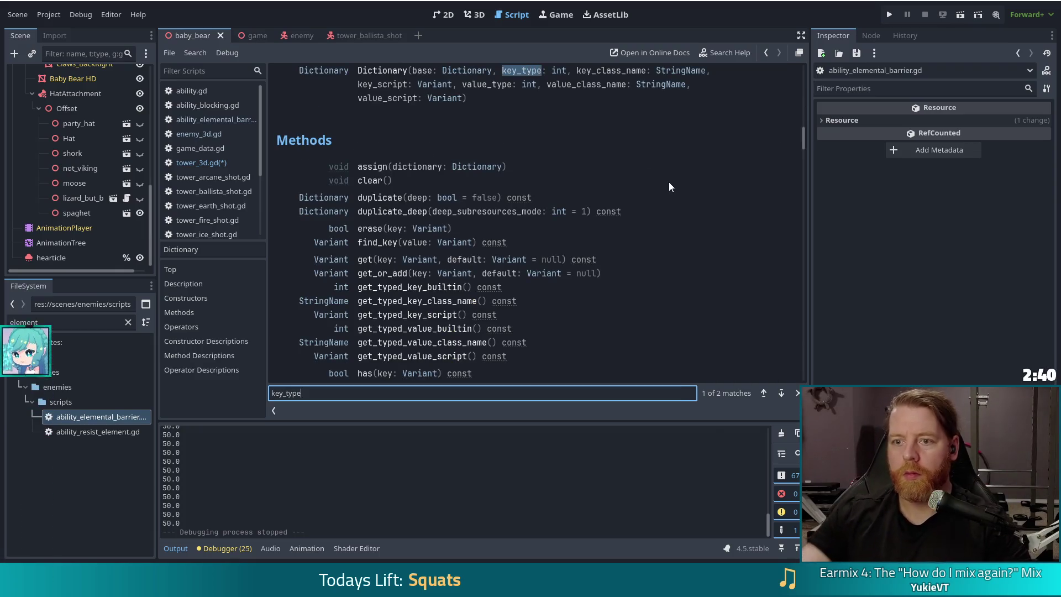
scroll(412, 183, "down", 10)
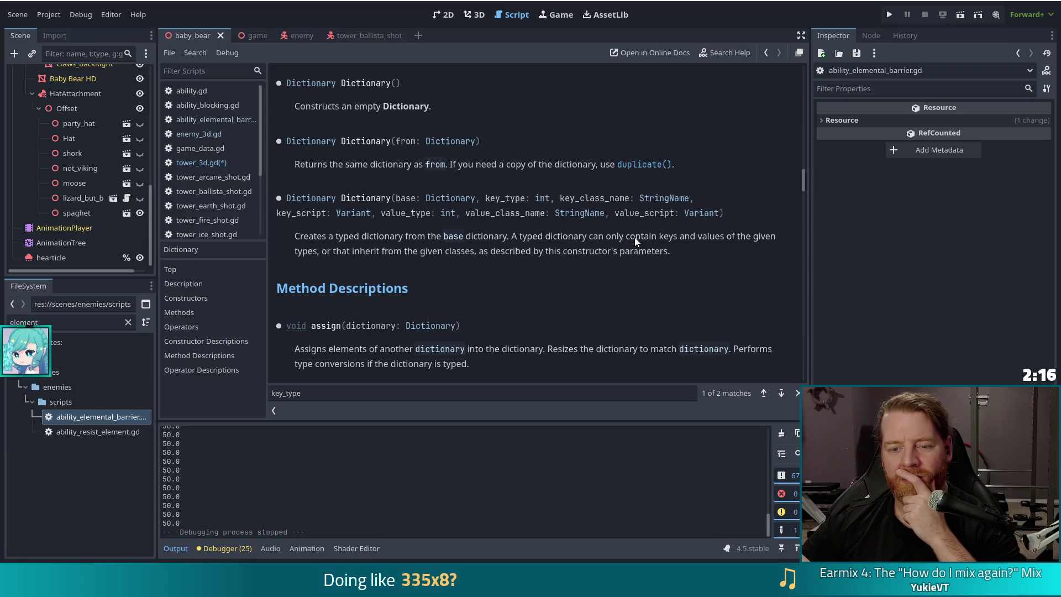
scroll(628, 238, "down", 3)
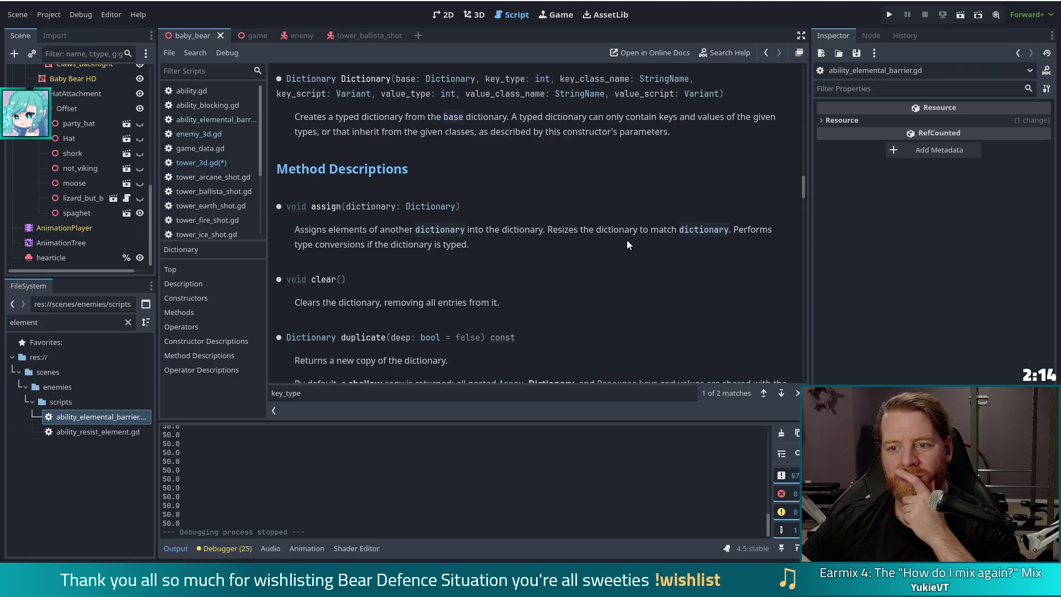
scroll(627, 240, "up", 3)
key("alt+Left")
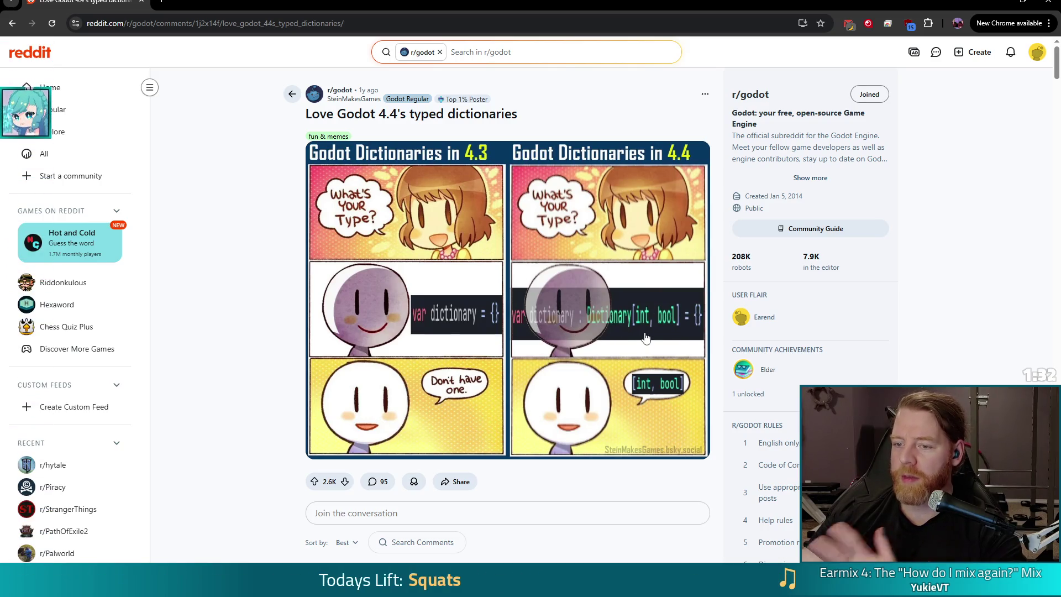
- Close the browser showing the r/godot typed dictionaries post to get back to Godot
left_click(1048, 2)
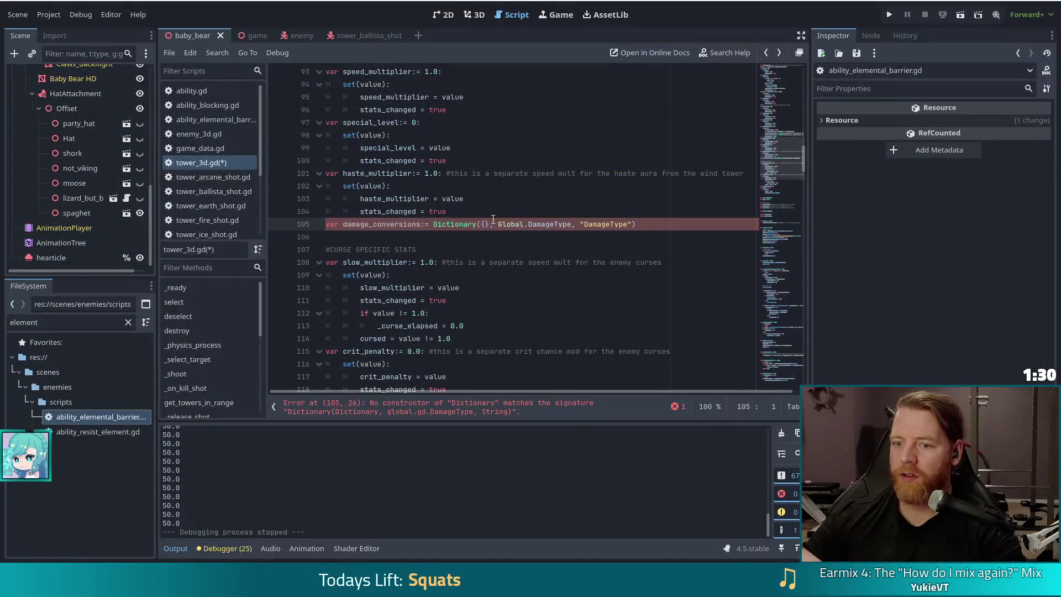
- Replace the Dictionary constructor call on line 105 with the Dictionary type, checking the Reddit syntax example
left_click_drag(636, 224, 434, 223)
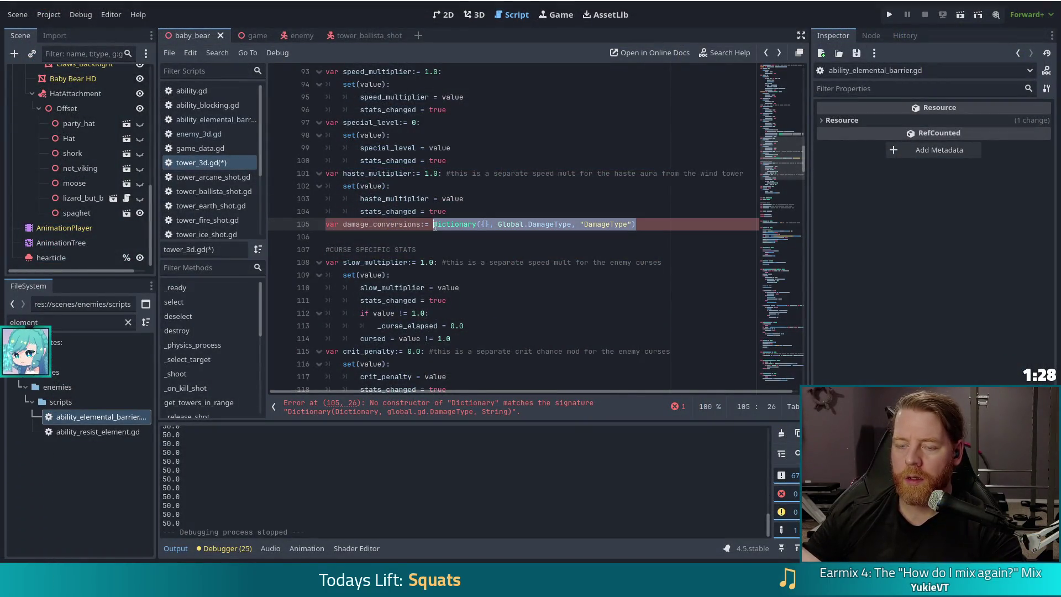
key("BackSpace")
key("BackSpace")
key("BackSpace")
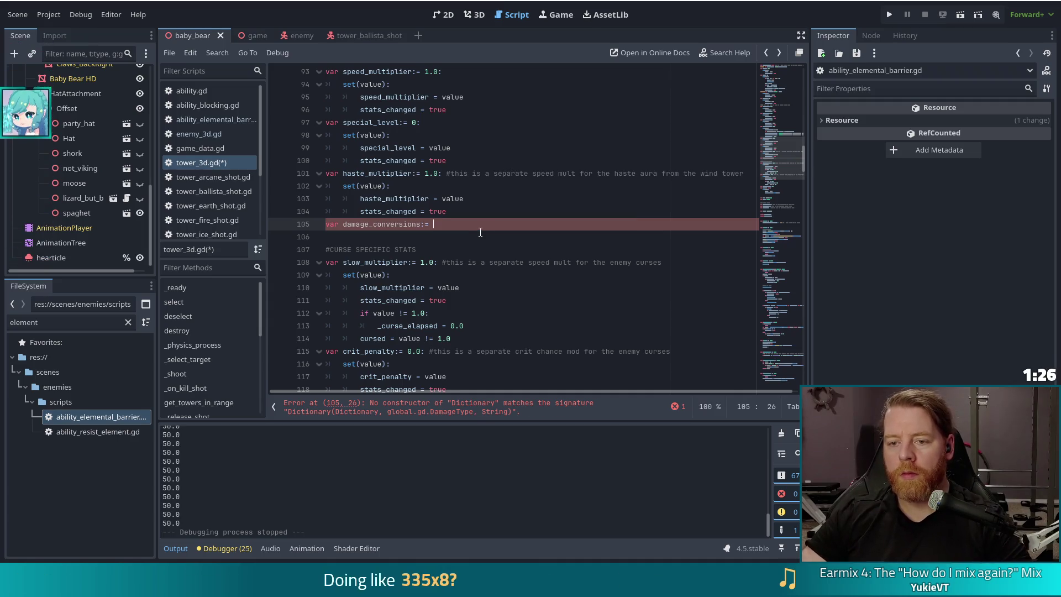
type("Diction")
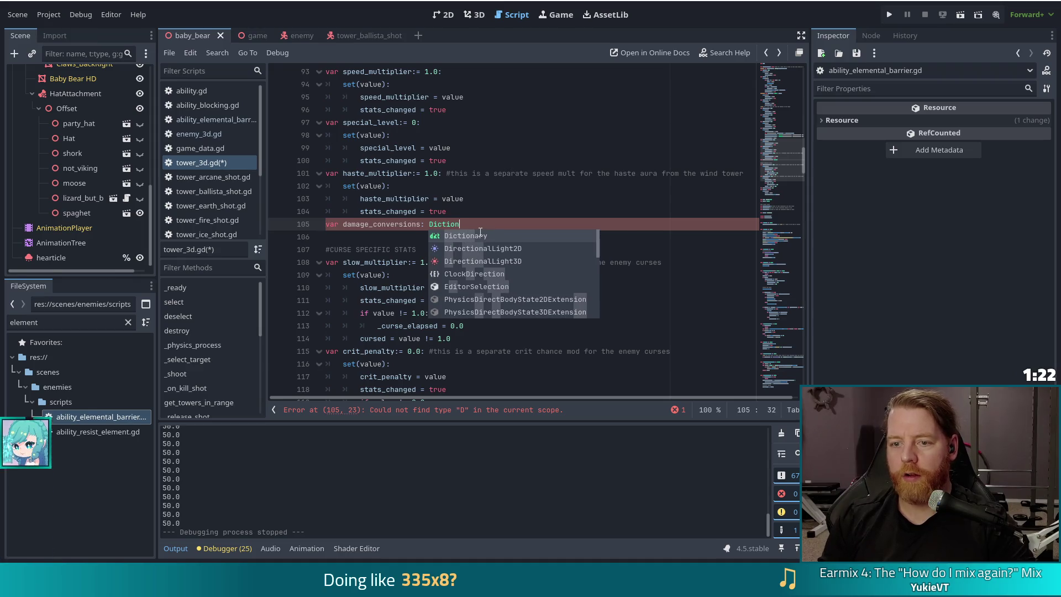
key("Return")
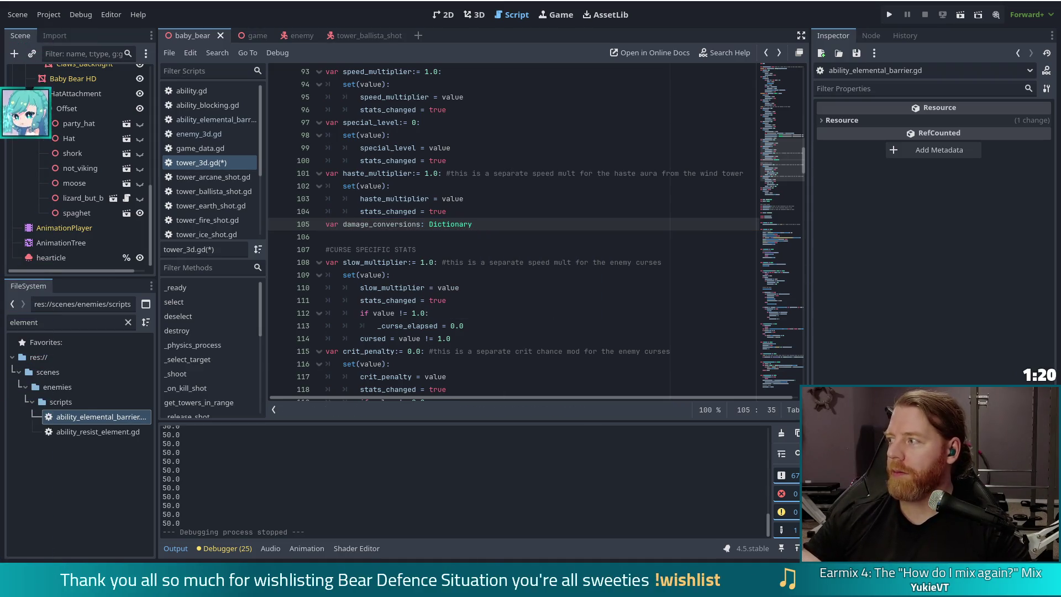
key("alt+Tab")
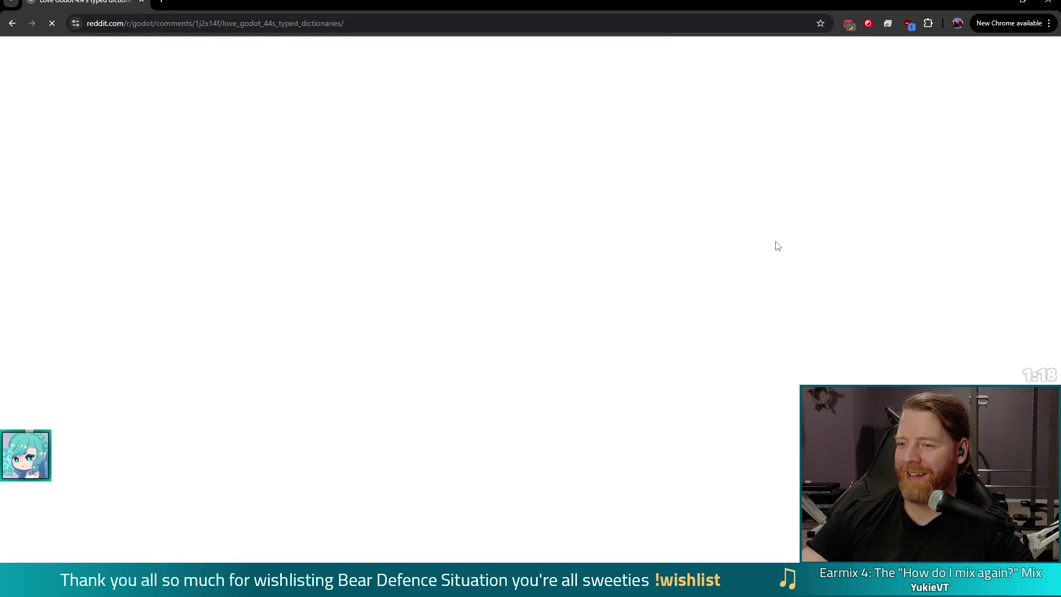
left_click(1048, 3)
- Complete line 105 as Dictionary[Global.DamageType, float] = {} and save tower_3d.gd
type("[")
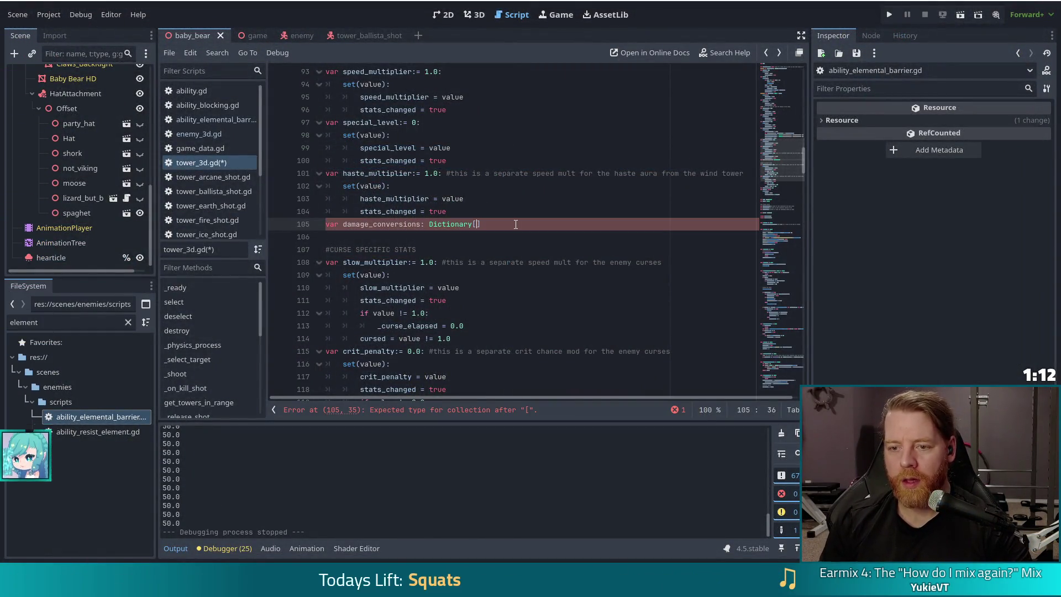
type("Global.Da")
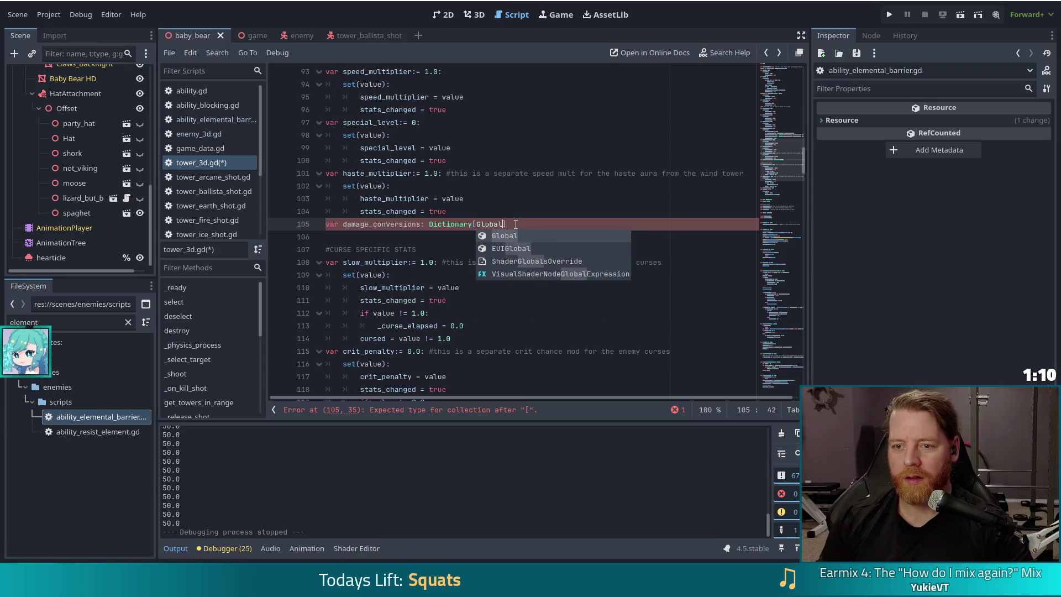
key("Return")
type(", ")
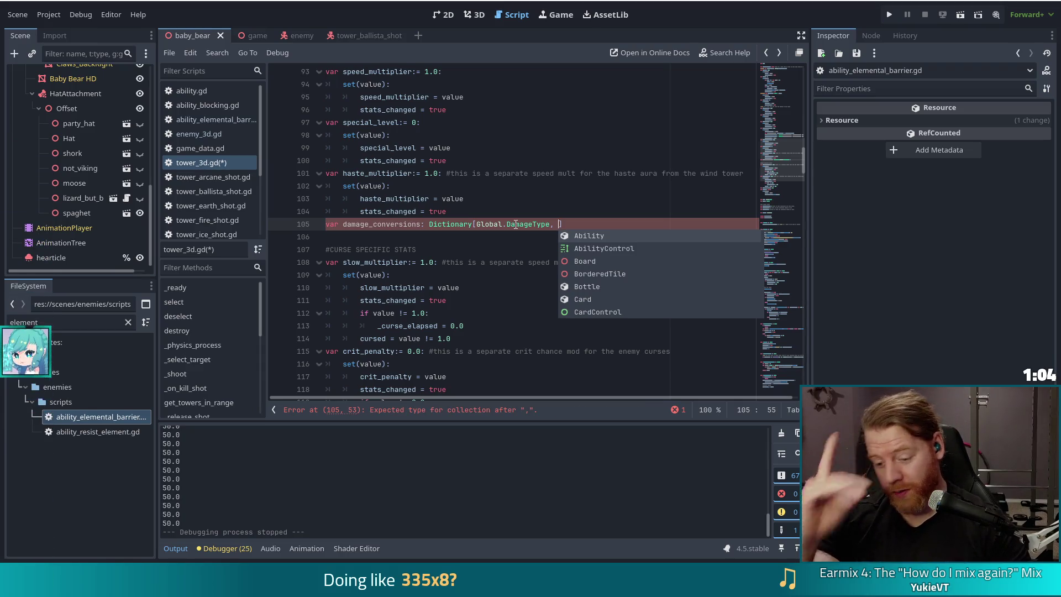
type("fkloat")
key("BackSpace")
key("BackSpace")
key("BackSpace")
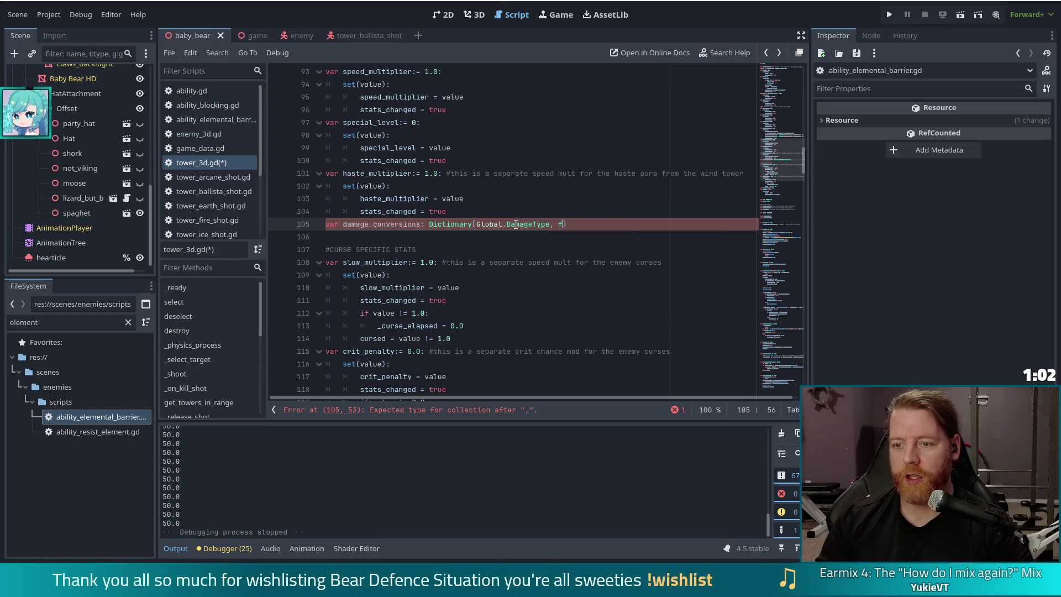
type("loat] = ")
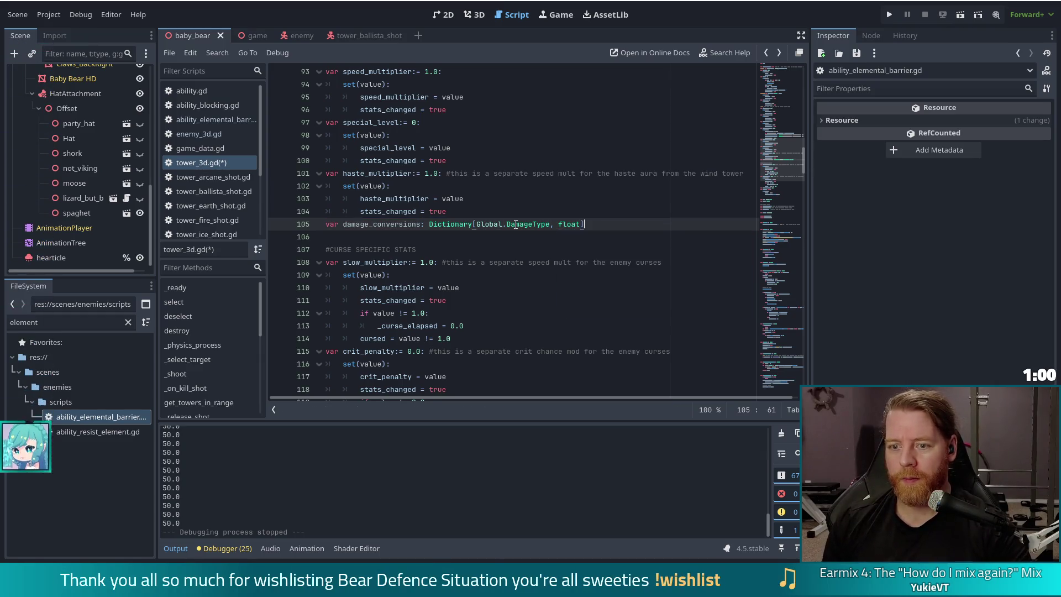
type("{}")
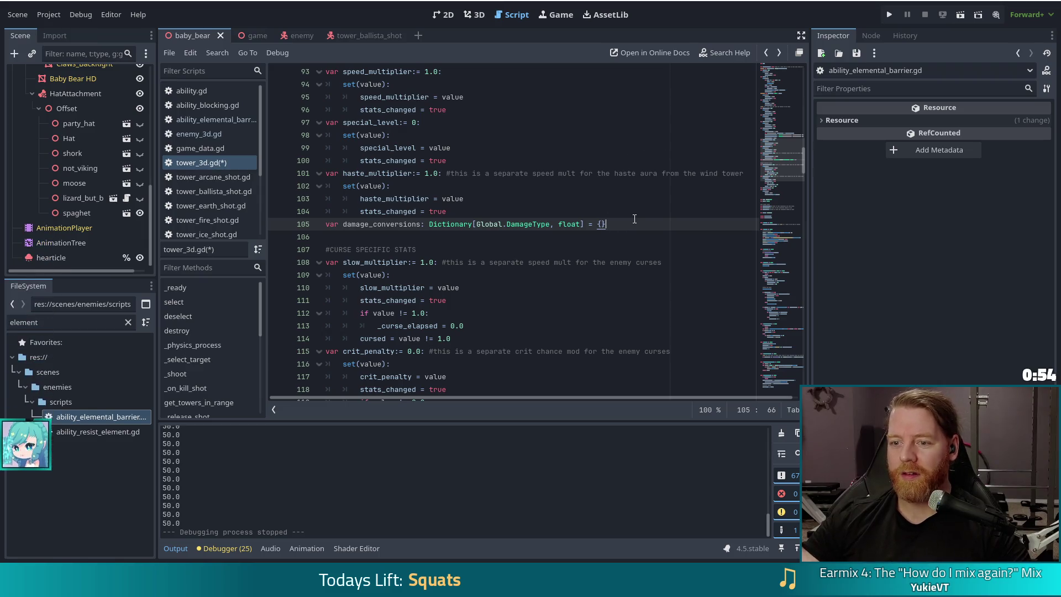
key("ctrl+s")
left_click(412, 224)
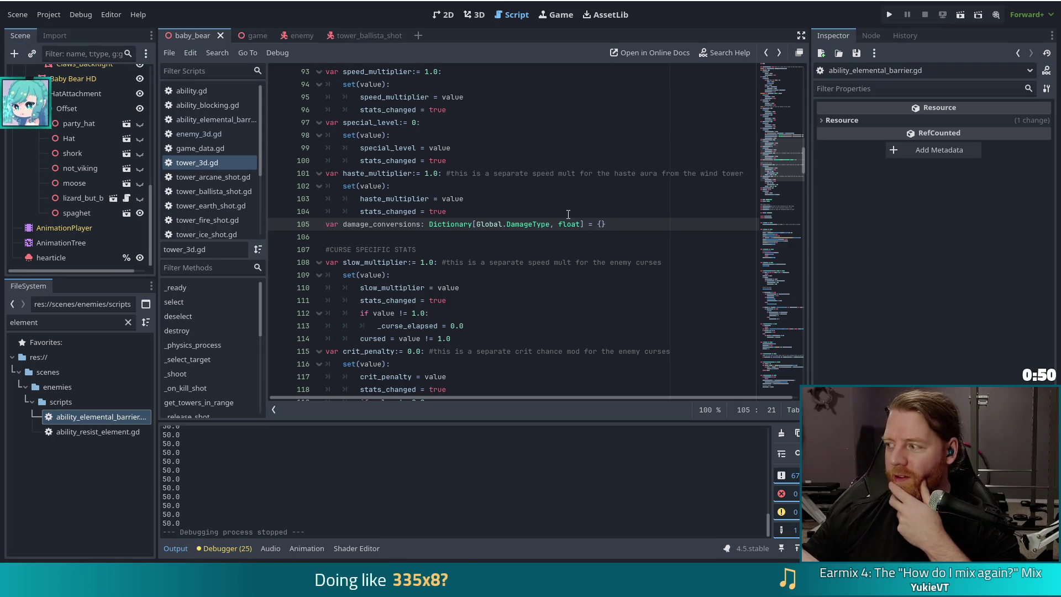
scroll(569, 204, "down", 5)
scroll(571, 194, "up", 3)
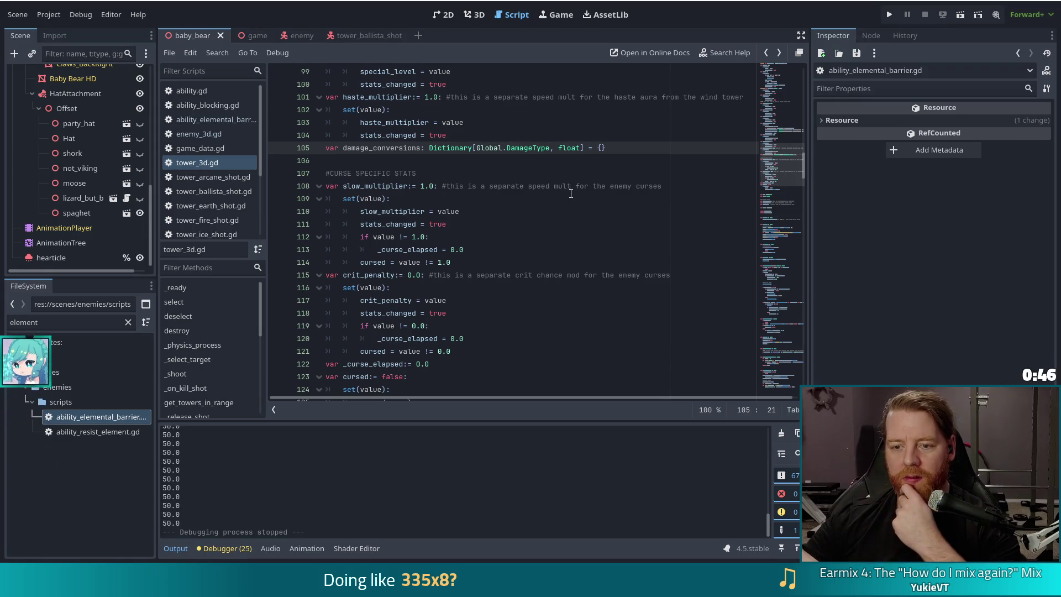
scroll(570, 193, "down", 15)
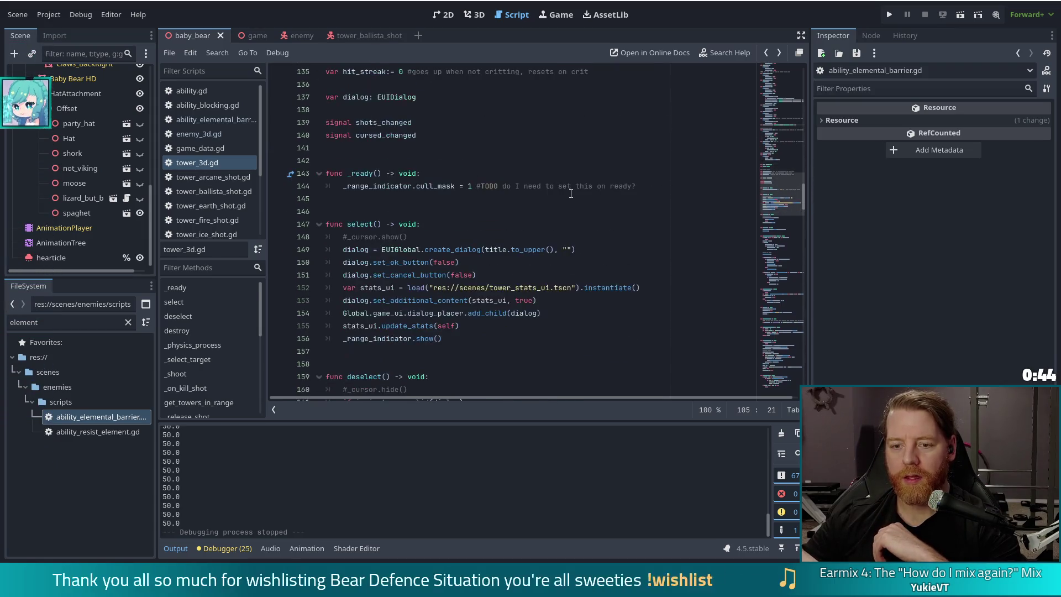
- Filter the FileSystem for tower_wind and open scripts/tower_wind.gd in the script editor
scroll(571, 193, "down", 7)
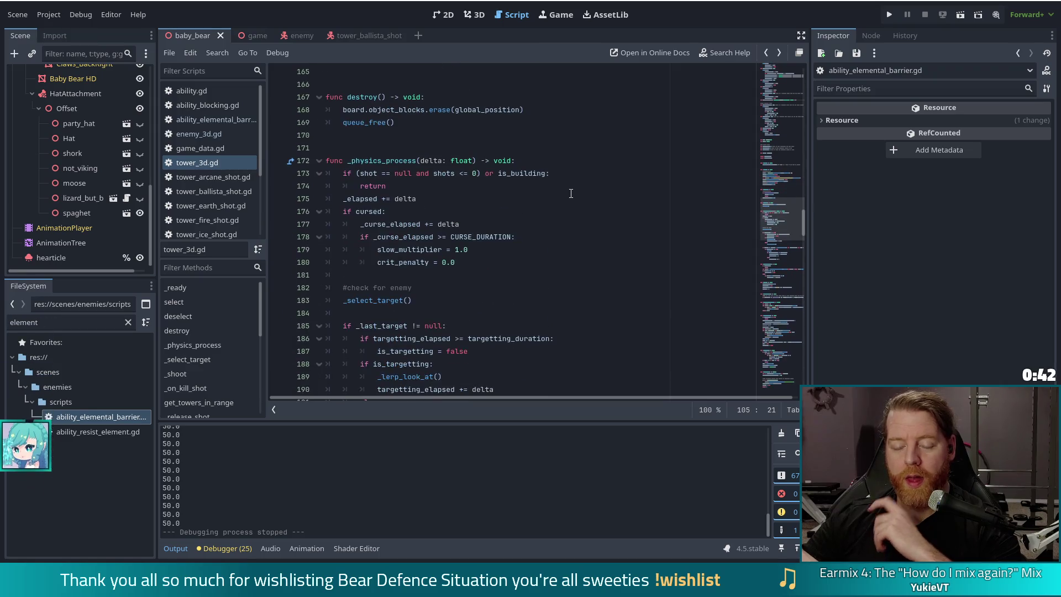
scroll(571, 193, "down", 5)
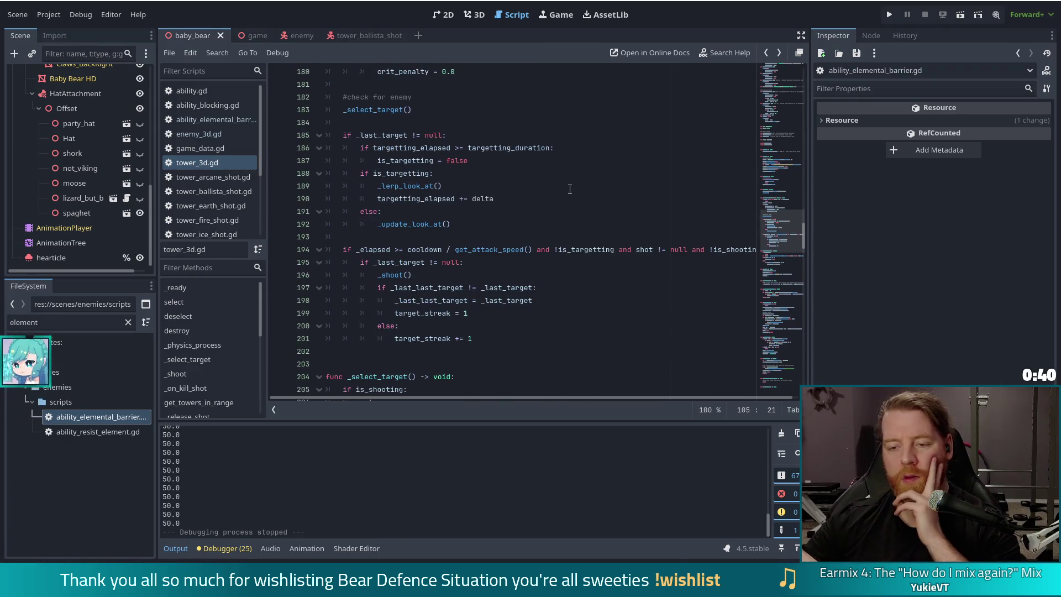
scroll(571, 190, "down", 15)
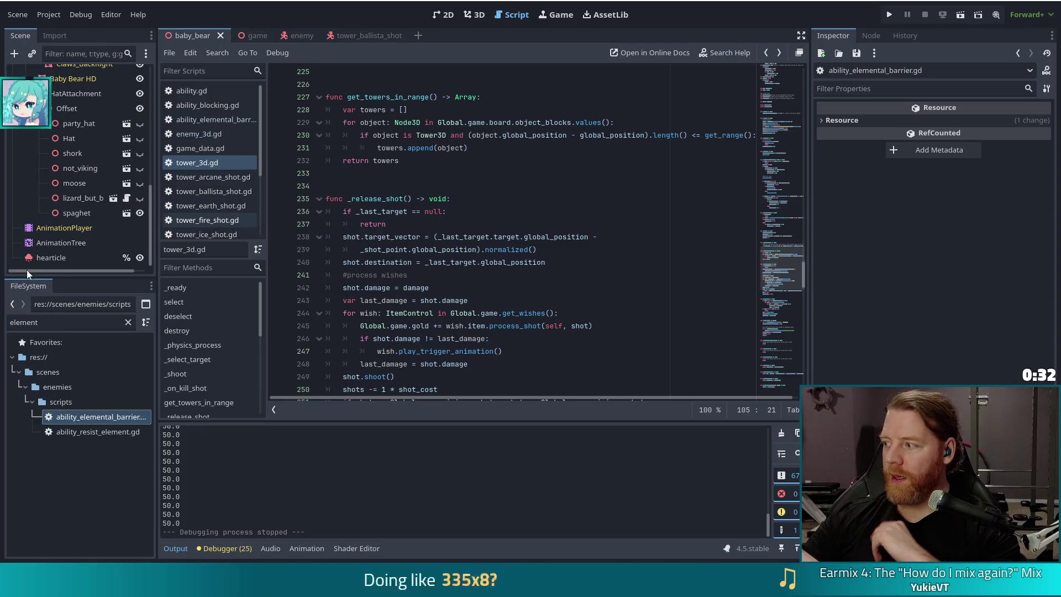
left_click(21, 322)
type("wind")
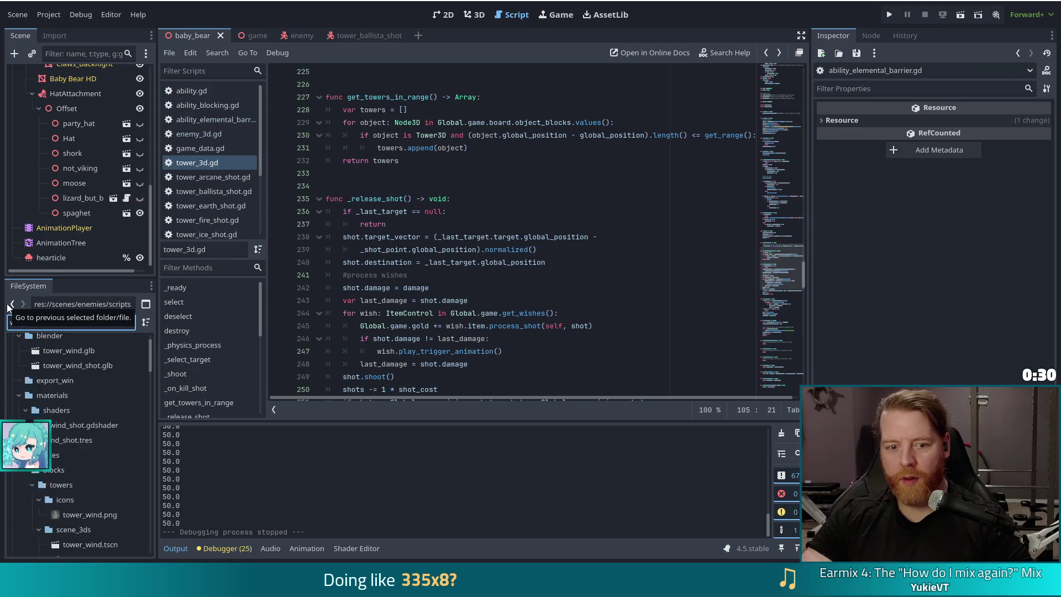
scroll(101, 453, "down", 10)
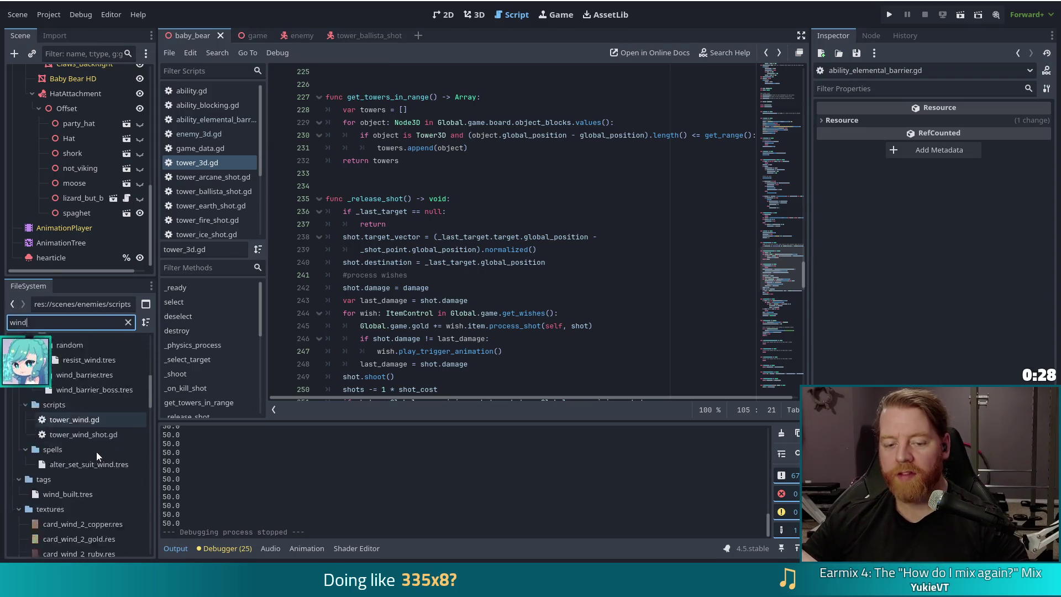
scroll(53, 337, "up", 2)
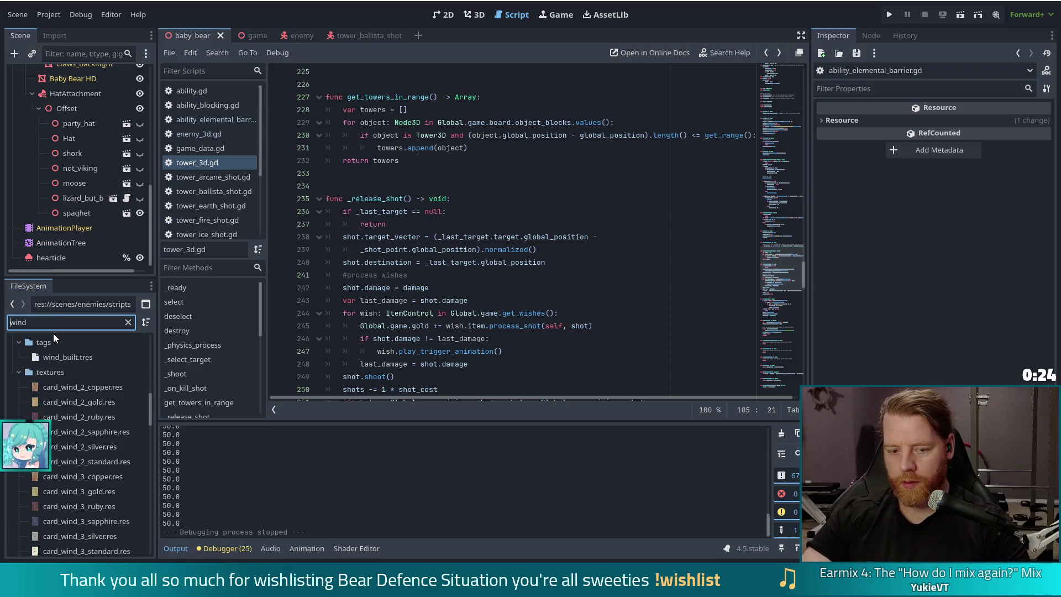
key("Home")
type("tower_")
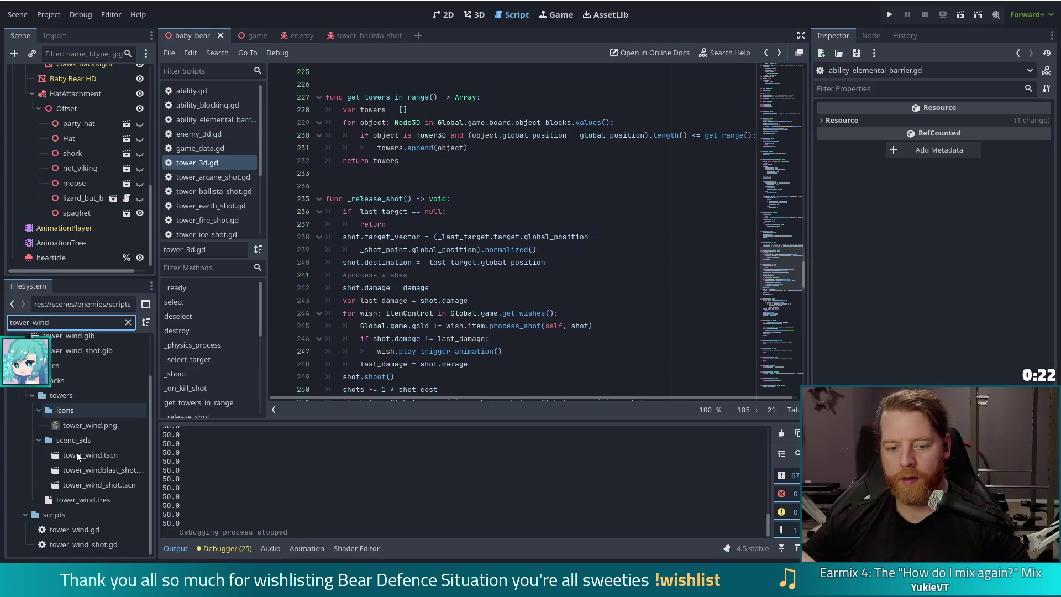
double_click(70, 529)
scroll(389, 329, "down", 1)
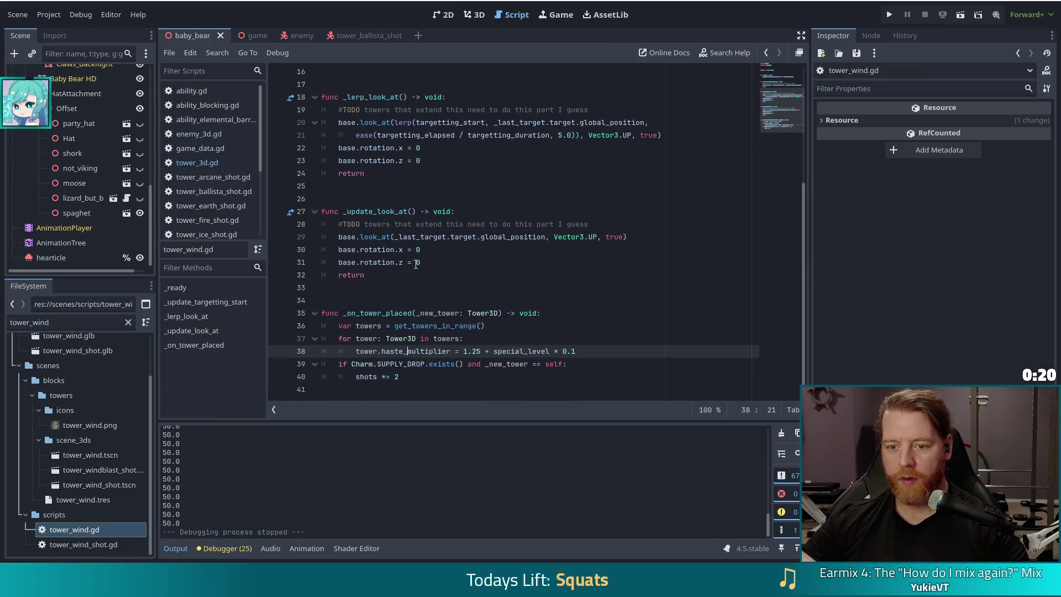
- Copy lines 35–40 of tower_wind.gd (_on_tower_placed), then go back to tower_3d.gd
left_click(389, 326)
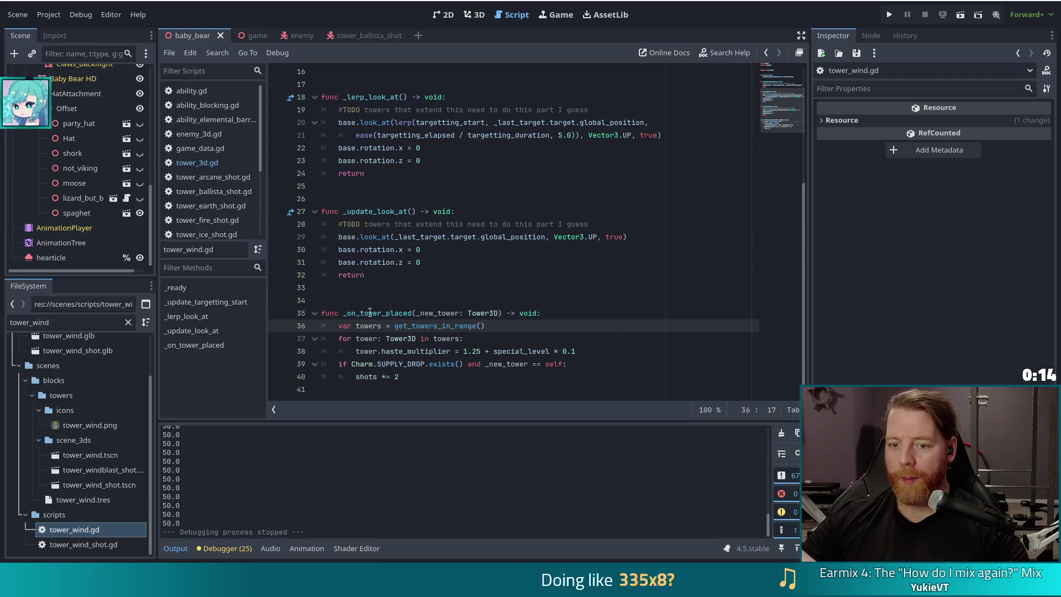
mouse_move(323, 314)
left_mouse_down()
mouse_move(497, 365)
mouse_move(400, 378)
left_mouse_up()
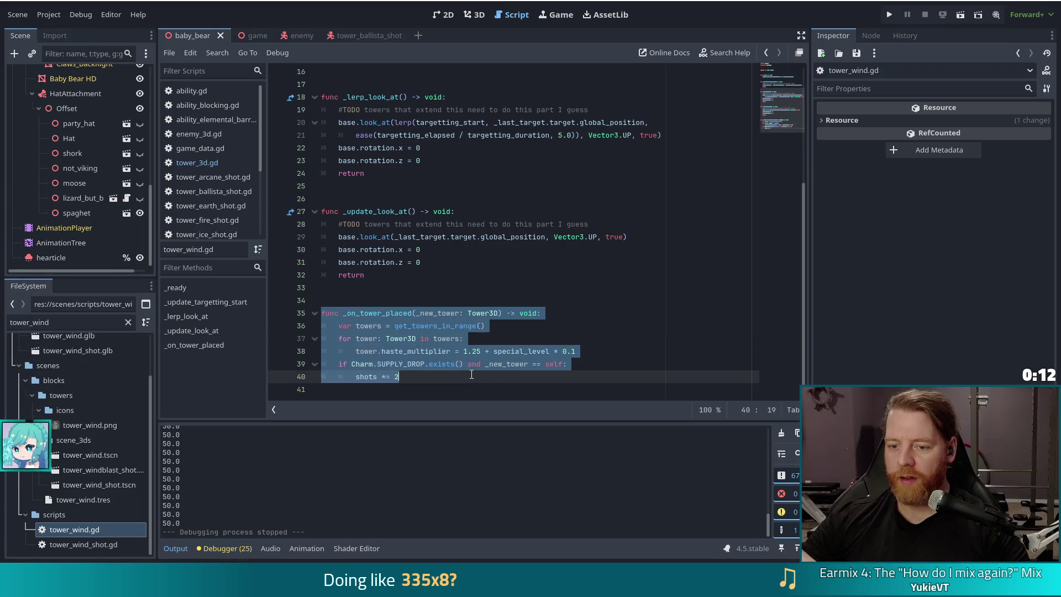
left_click(432, 321)
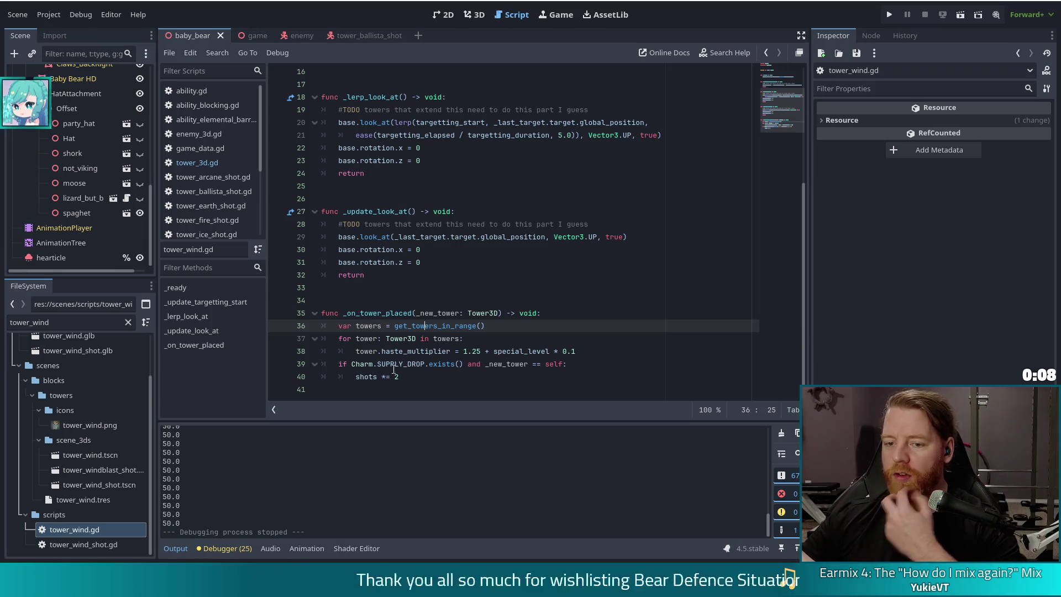
left_click_drag(399, 376, 319, 314)
key("ctrl+c")
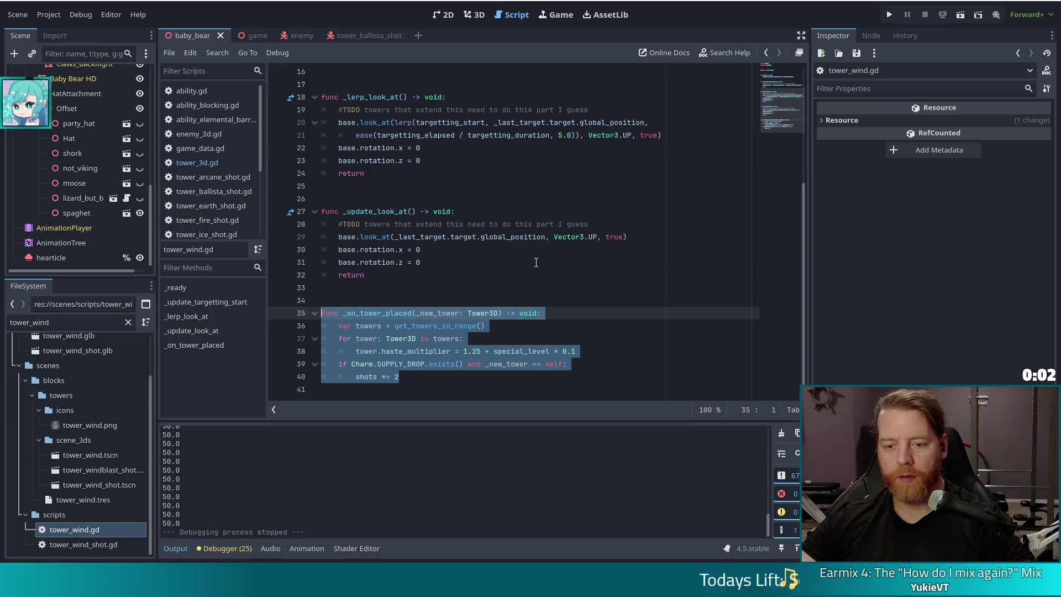
left_click(218, 163)
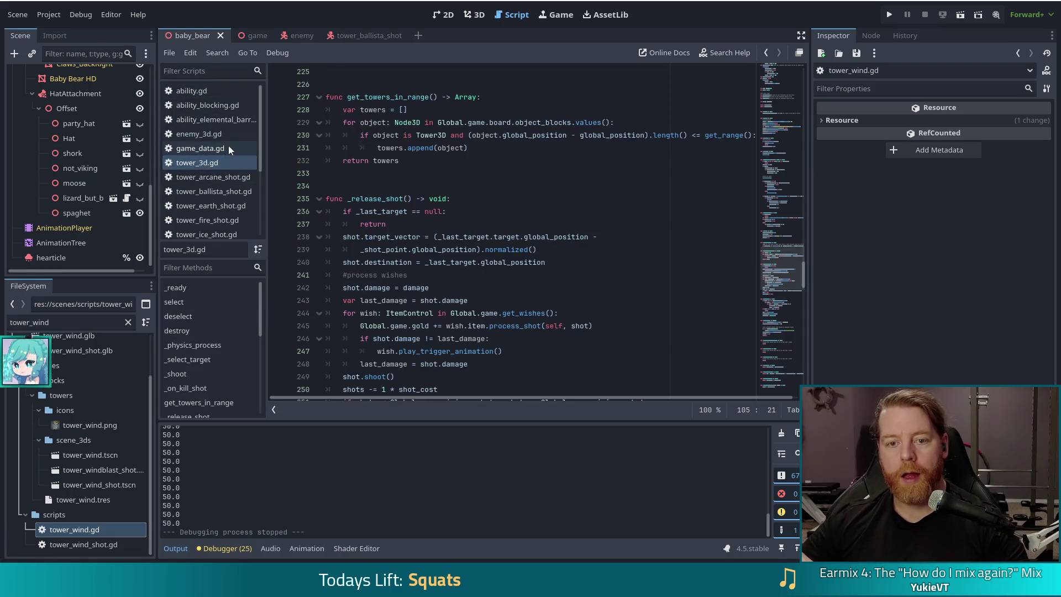
- Change the file filter to 'ba' and open tower_ballista.gd
scroll(224, 188, "down", 4)
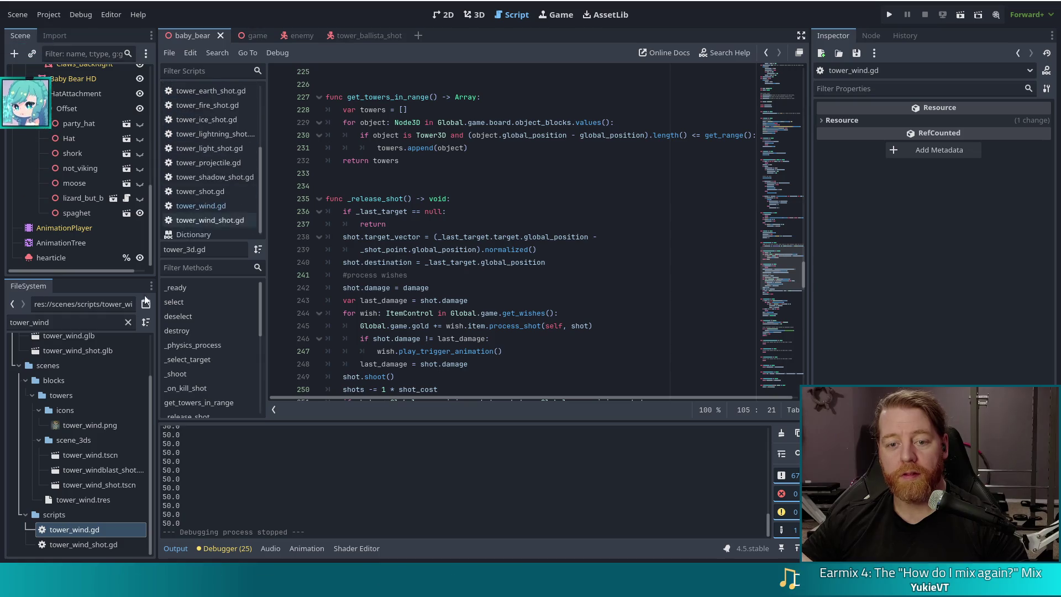
left_click(93, 321)
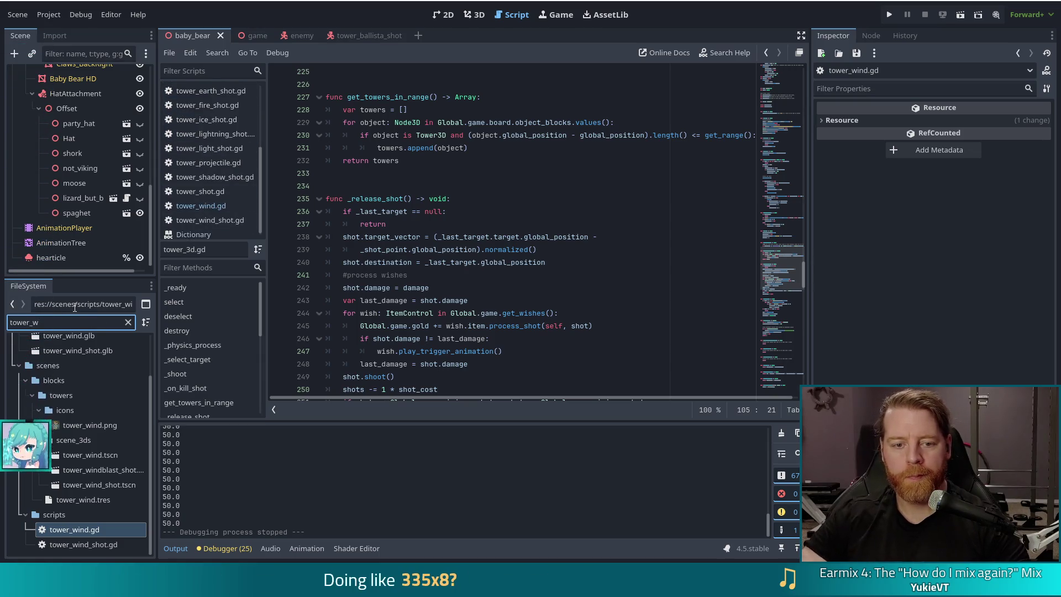
key("BackSpace")
type("ballista")
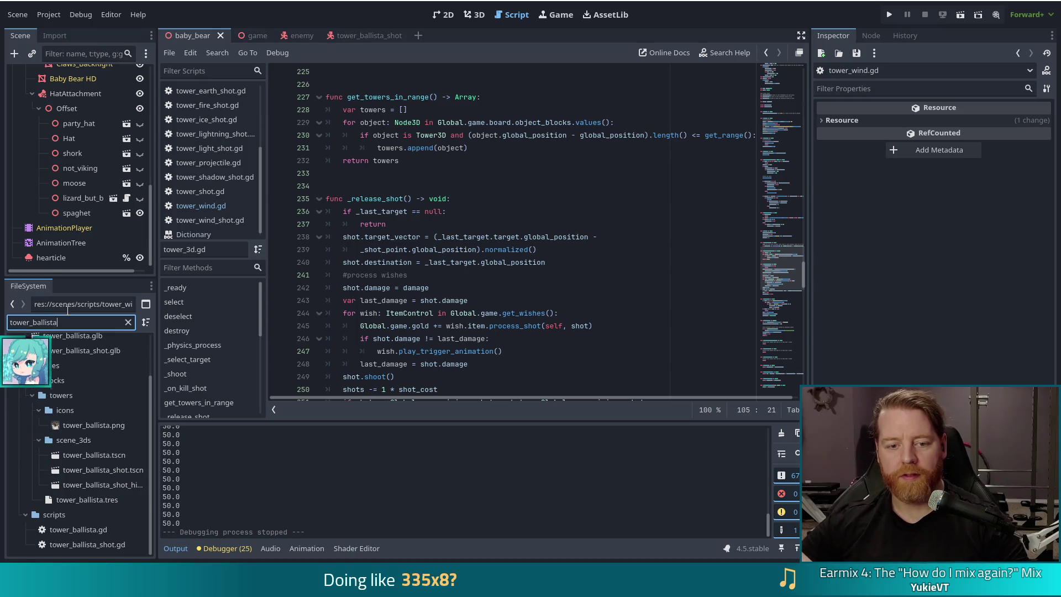
double_click(86, 529)
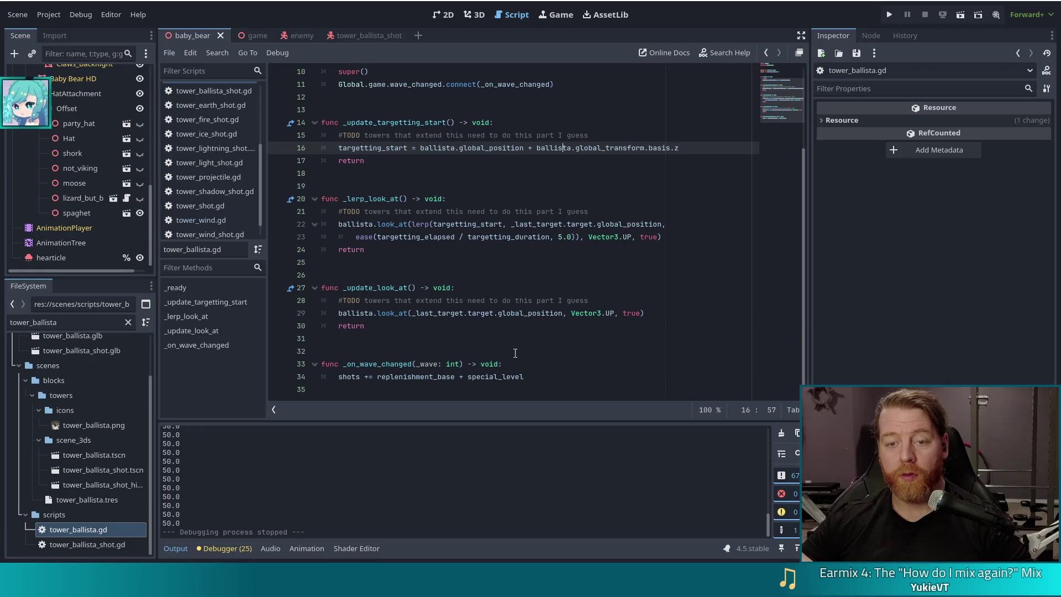
- Paste the copied _on_tower_placed function below _on_wave_changed in tower_ballista.gd
left_click(540, 378)
key("ctrl+v")
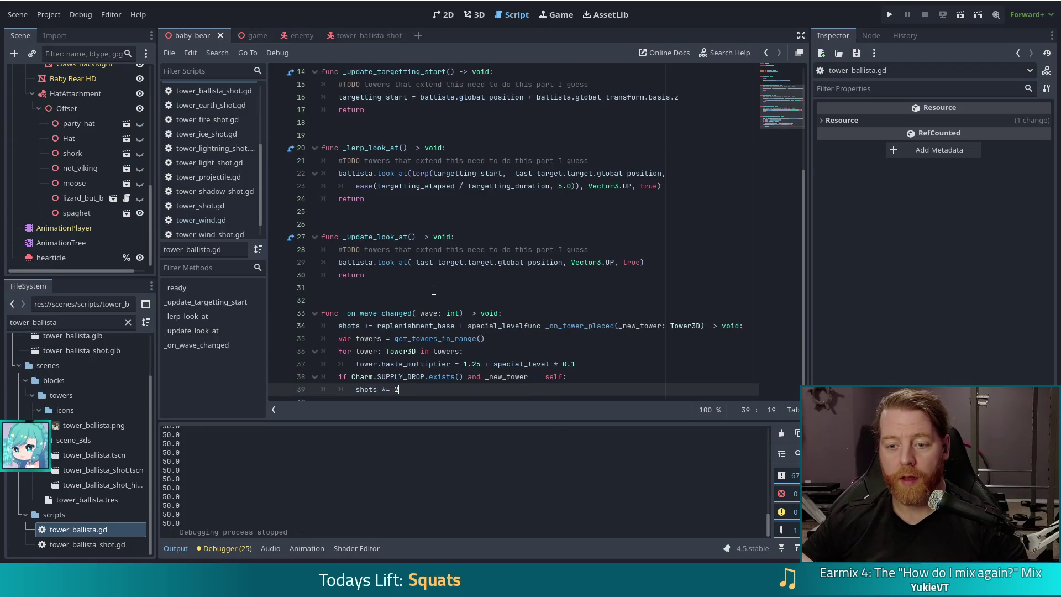
key("ctrl+z")
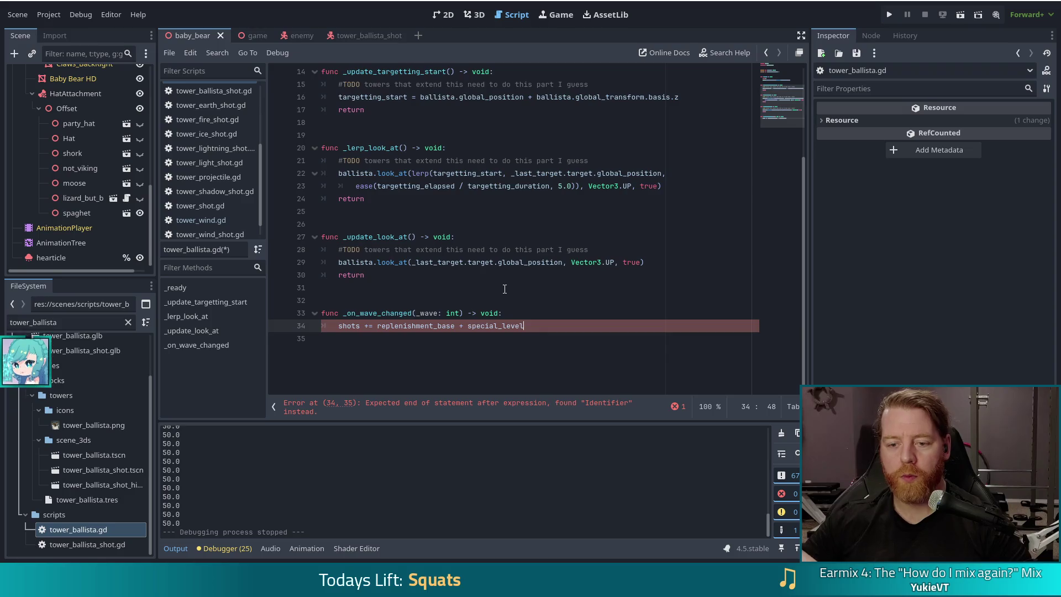
key("Return")
key("Return")
key("ctrl+v")
key("ctrl+s")
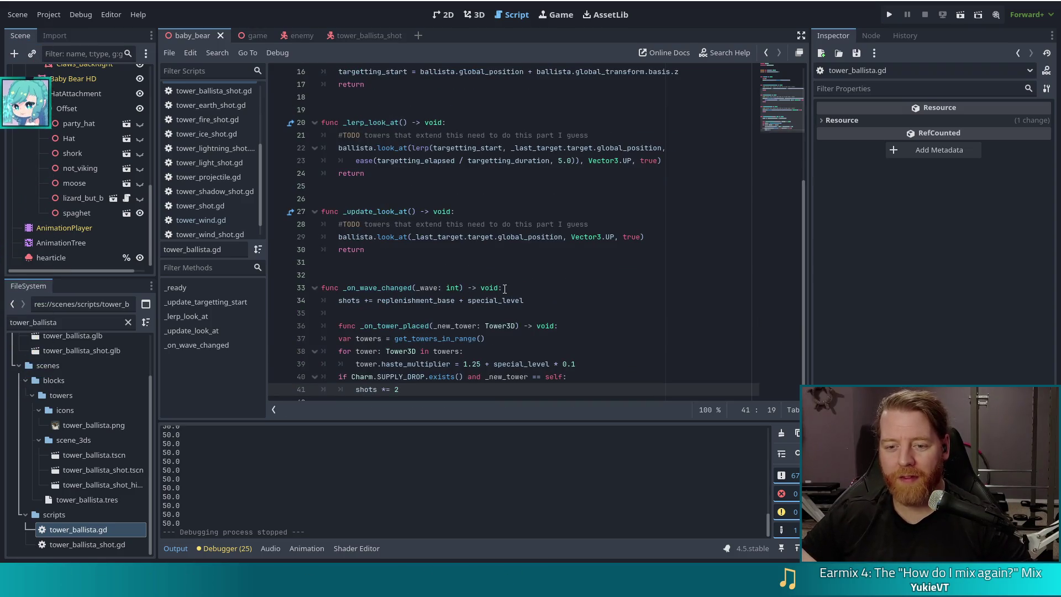
key("ctrl+z")
key("BackSpace")
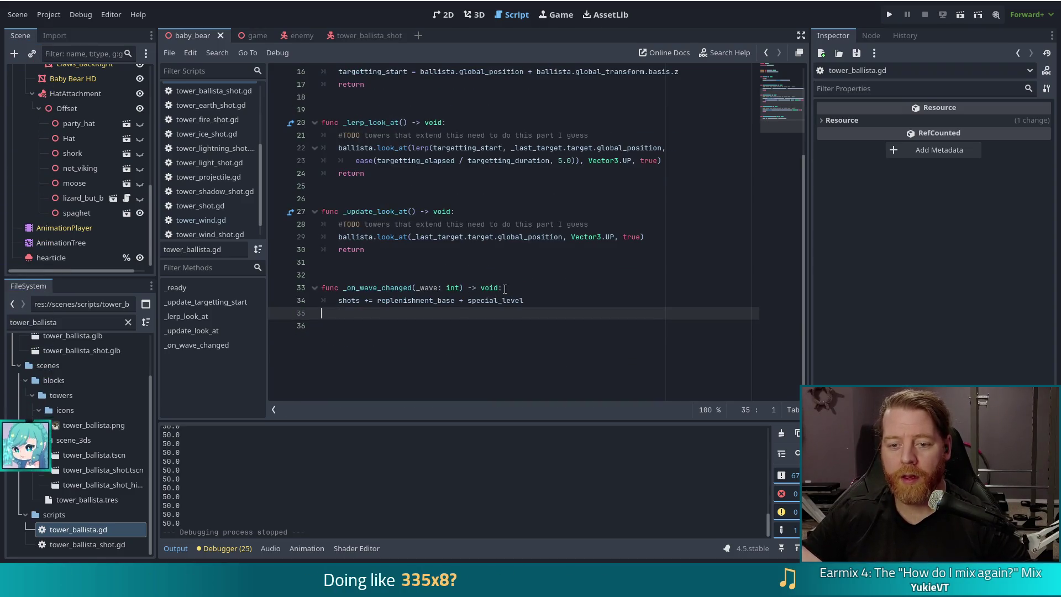
key("Return")
key("Return")
key("ctrl+v")
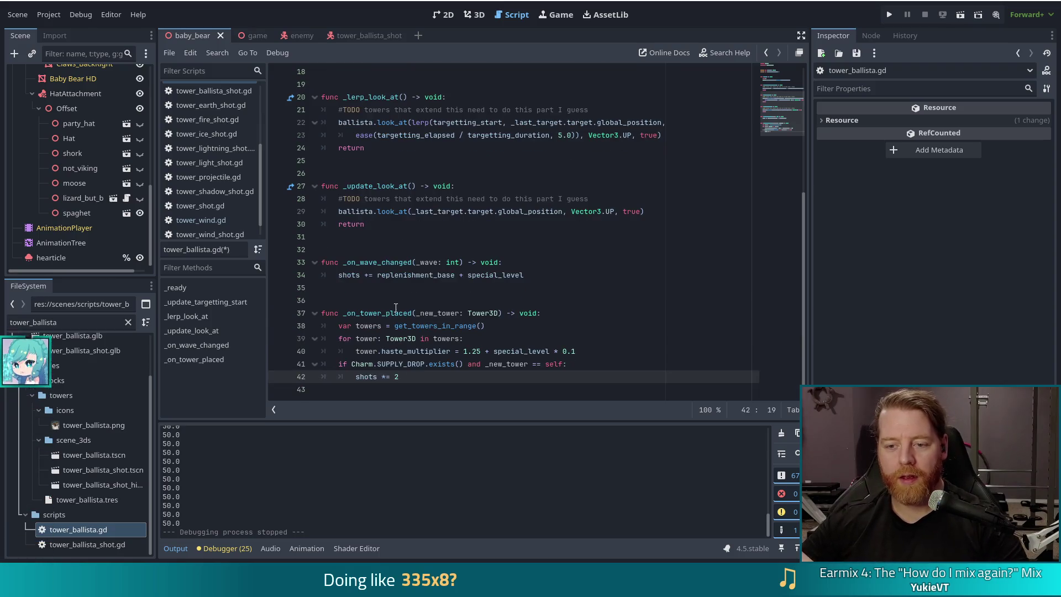
- Add a '#TODO Trueshot aura' comment above _on_tower_placed with a blank line before it
left_click(396, 309)
left_click(415, 299)
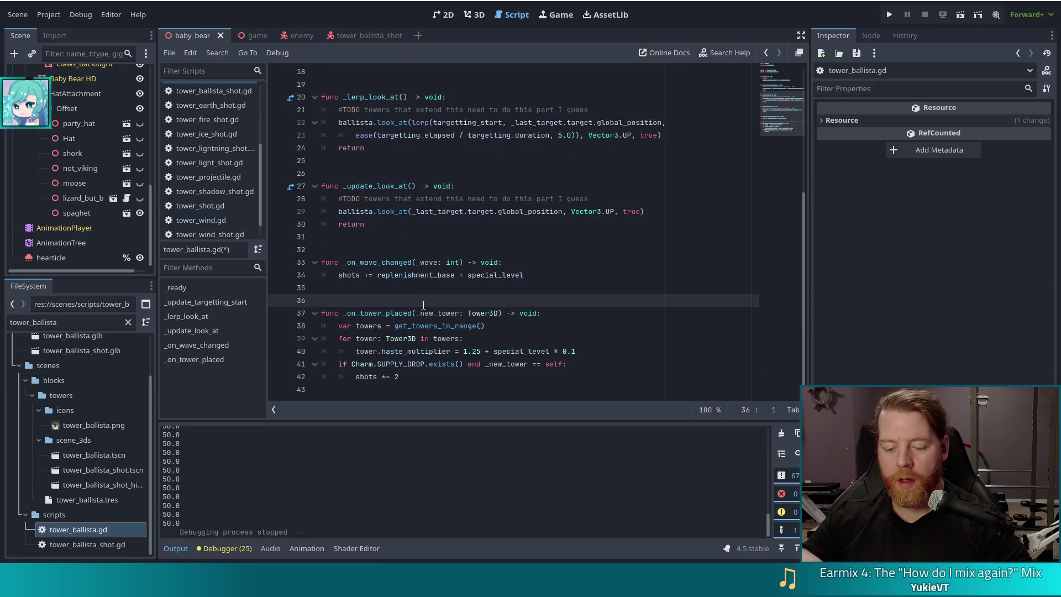
type("#TODO Trueshot aut")
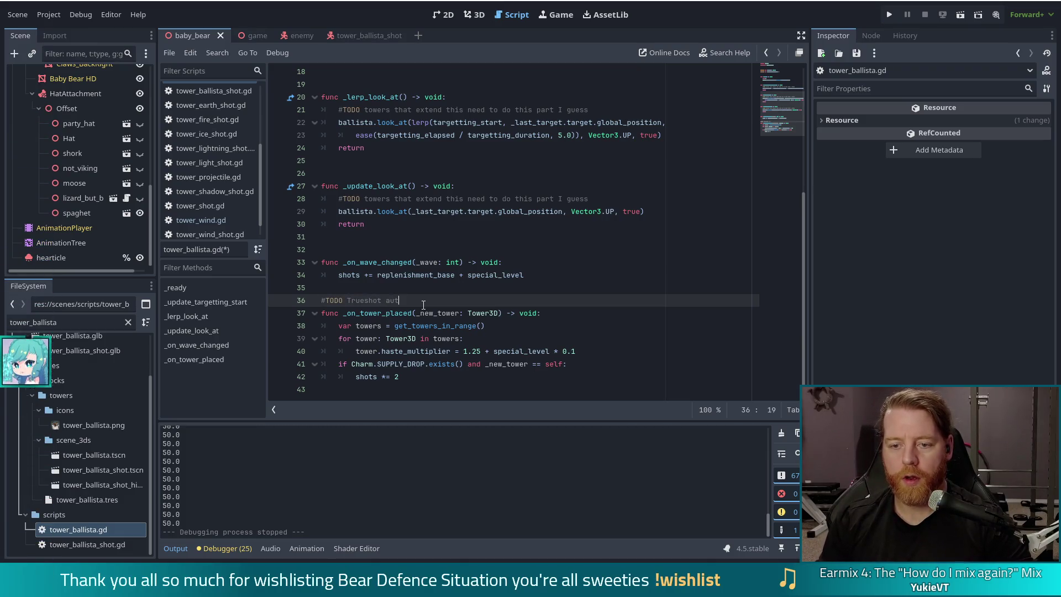
key("BackSpace")
type("ra")
key("ctrl+shift+Return")
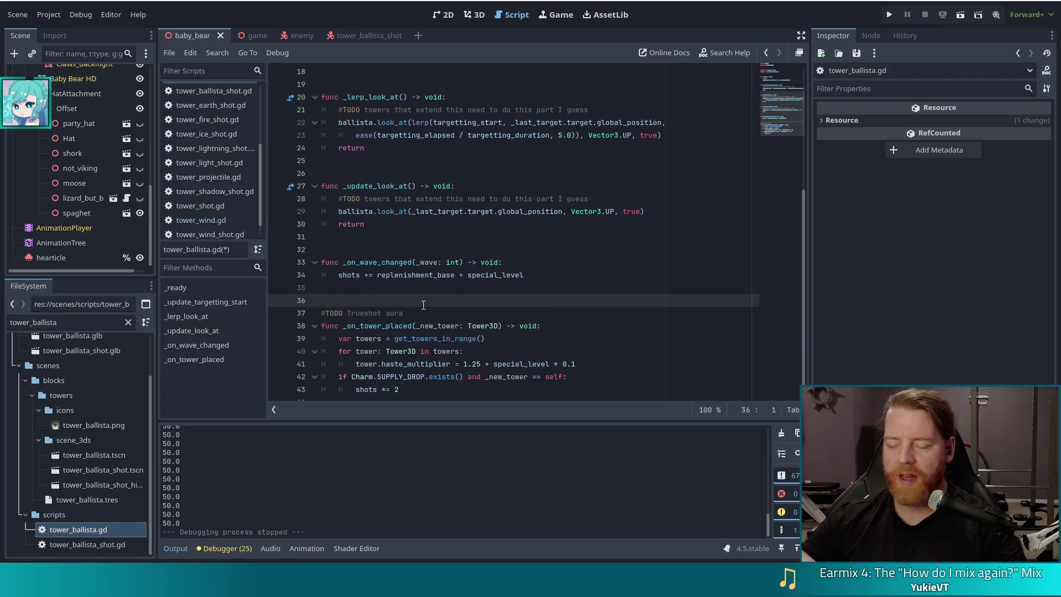
scroll(504, 292, "down", 1)
left_click(519, 326)
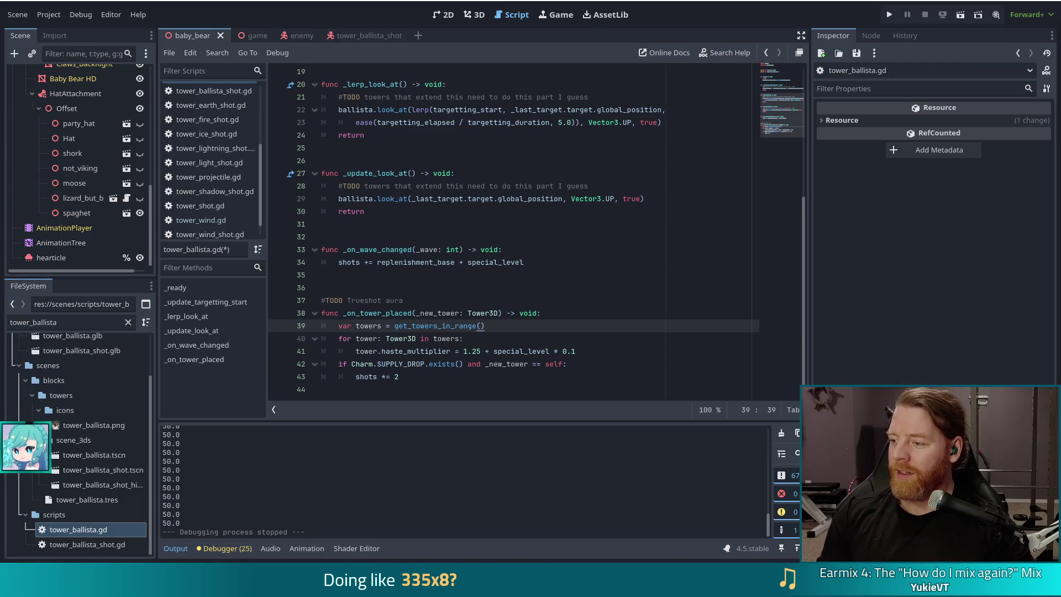
left_click(519, 313)
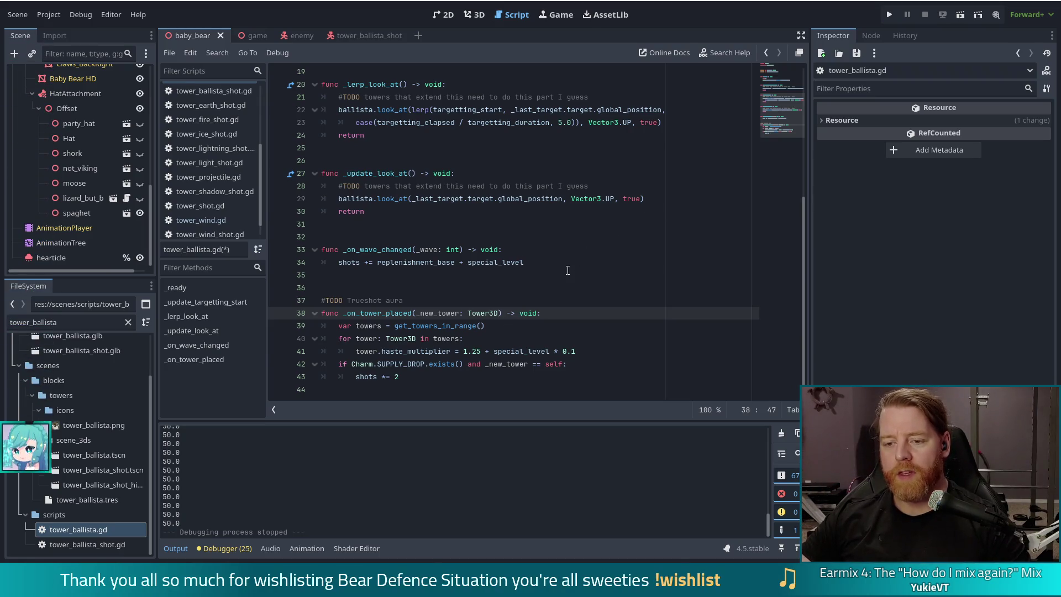
left_click(519, 352)
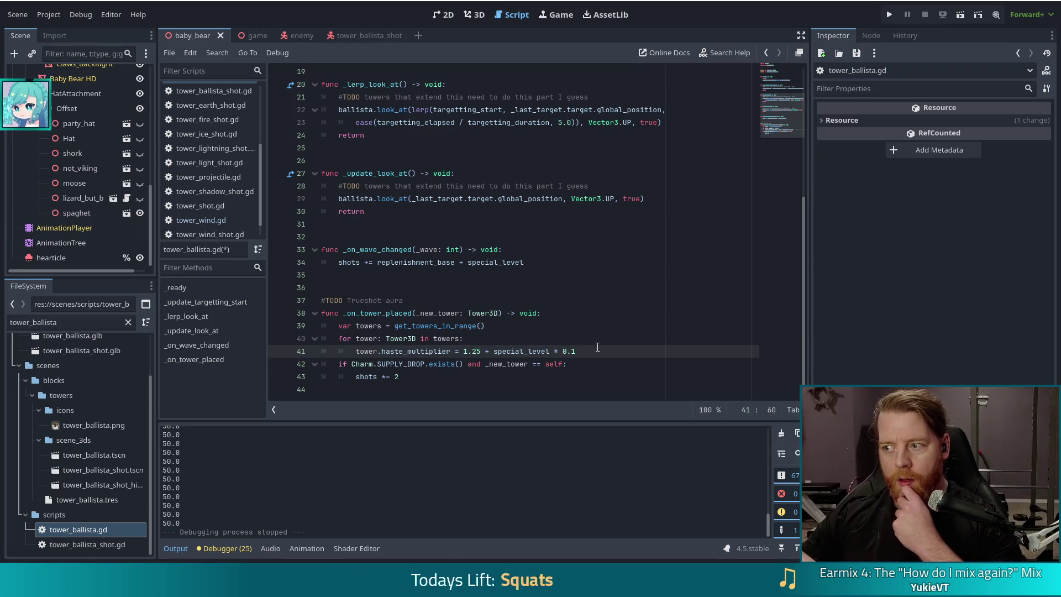
mouse_move(598, 347)
left_mouse_down()
mouse_move(362, 340)
mouse_move(358, 349)
left_mouse_up()
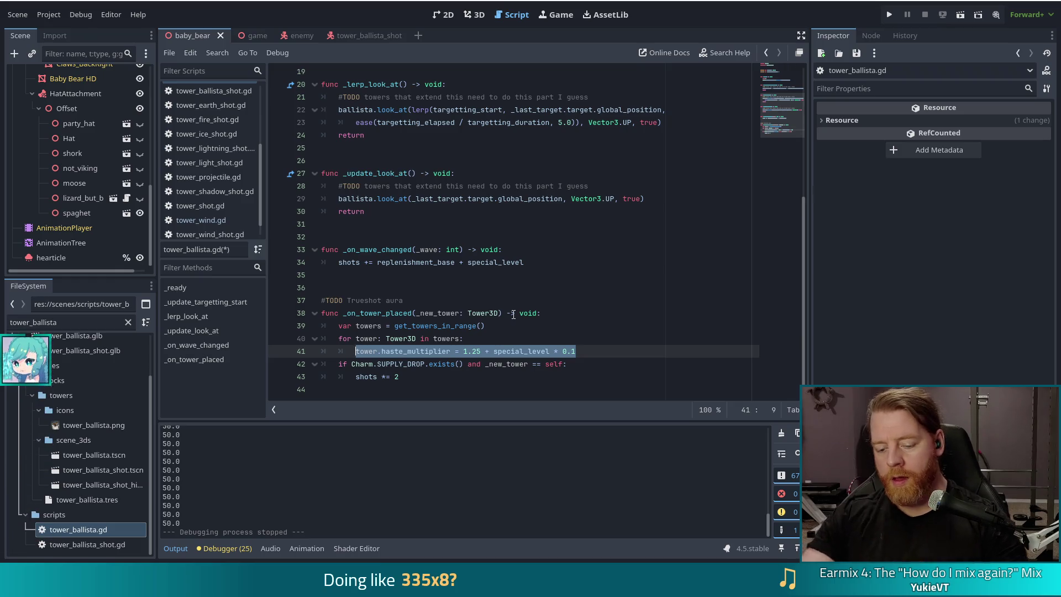
- In the aura loop, set tower.damage_conversions[Global.DamageType.TRUE] = 0.5
type("tower.")
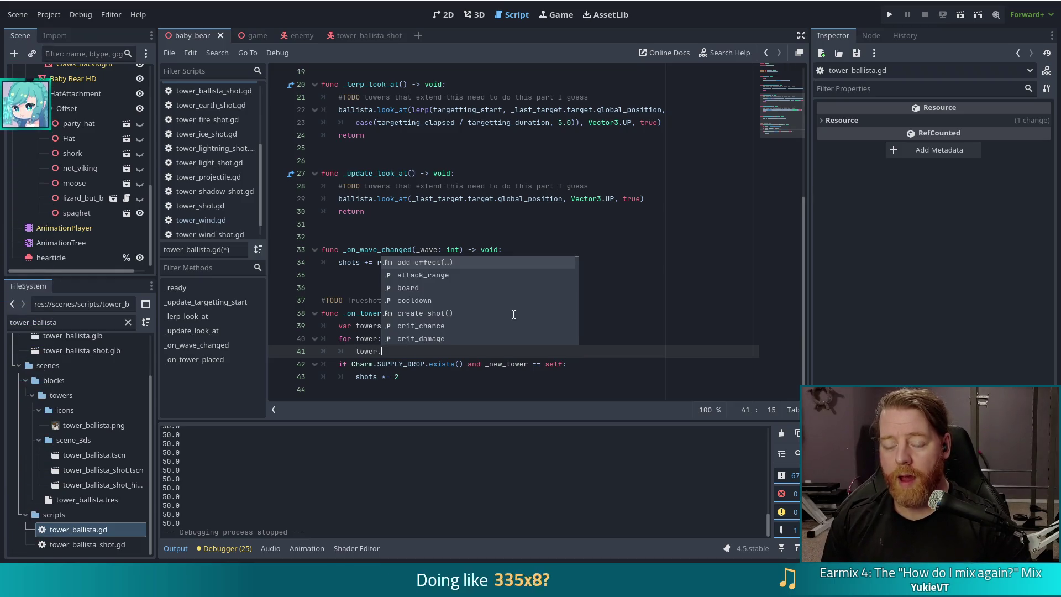
type("damage")
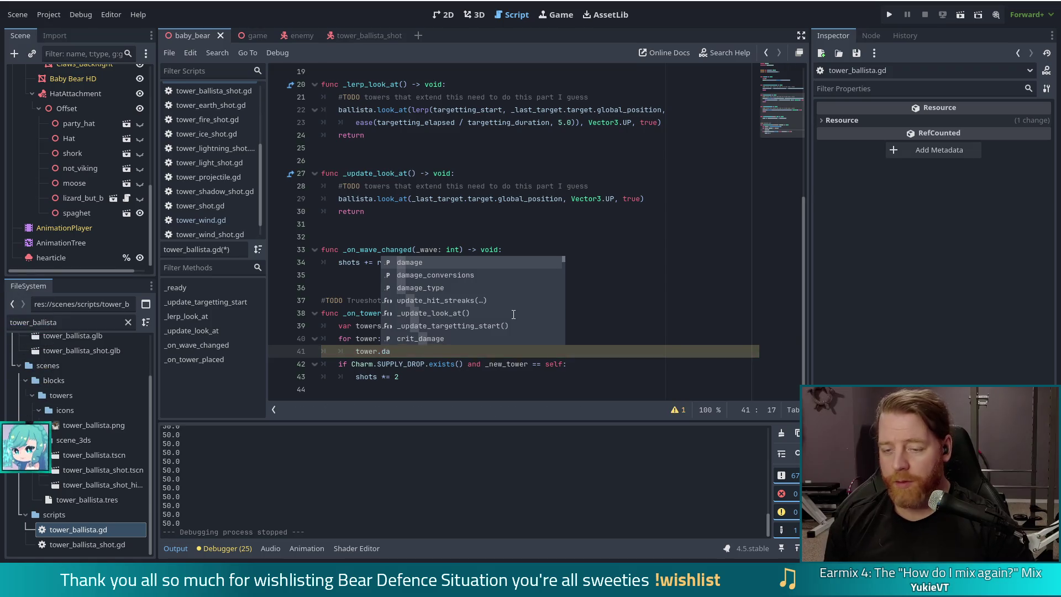
key("Return")
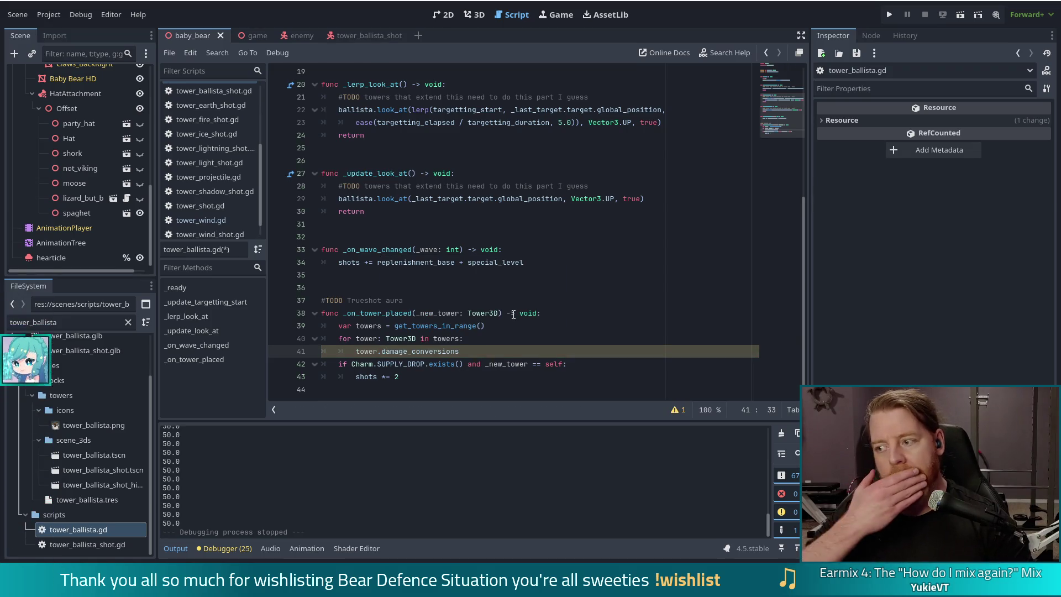
type("[")
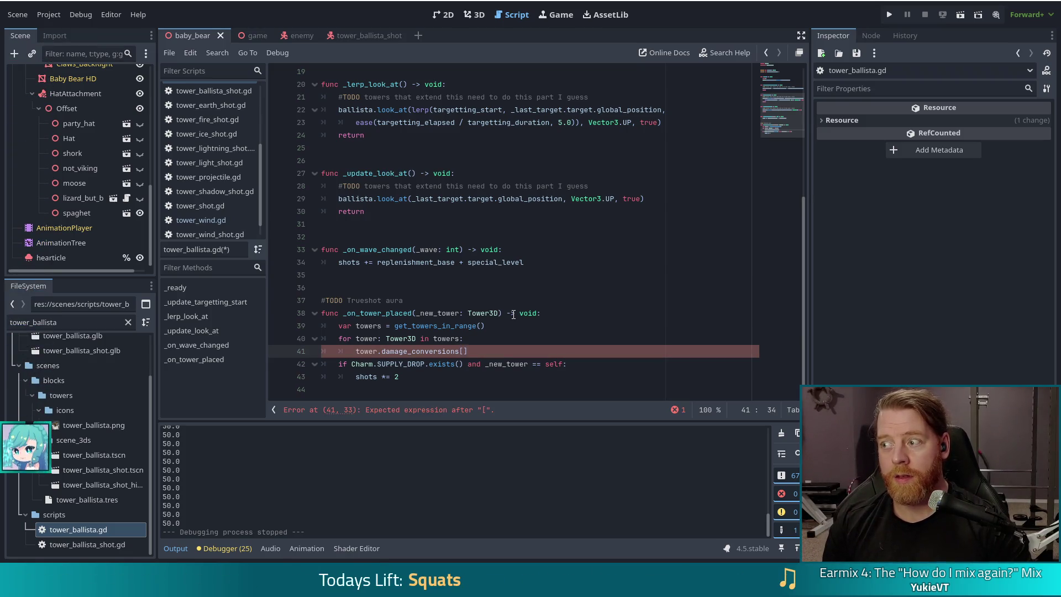
key("BackSpace")
key("BackSpace")
key("BackSpace")
type("ama")
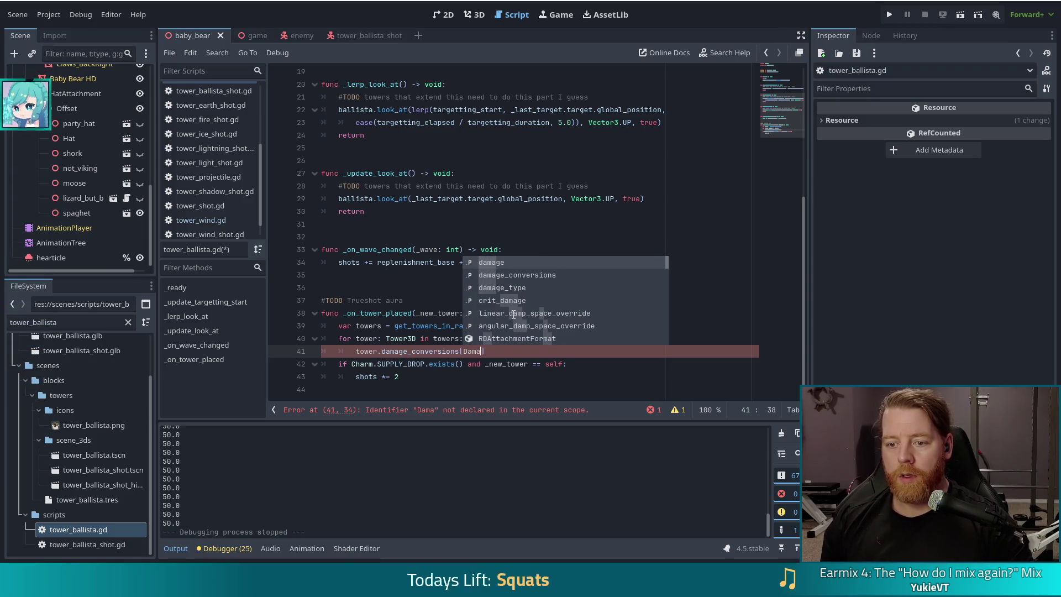
key("BackSpace")
key("BackSpace")
key("BackSpace")
key("BackSpace")
type("Global.")
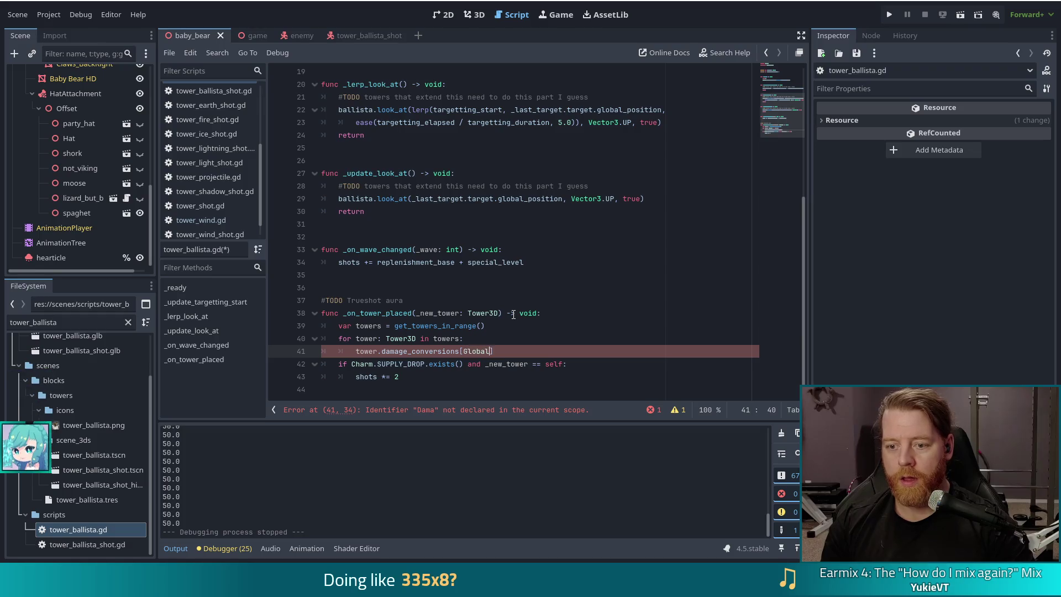
type("DamageType")
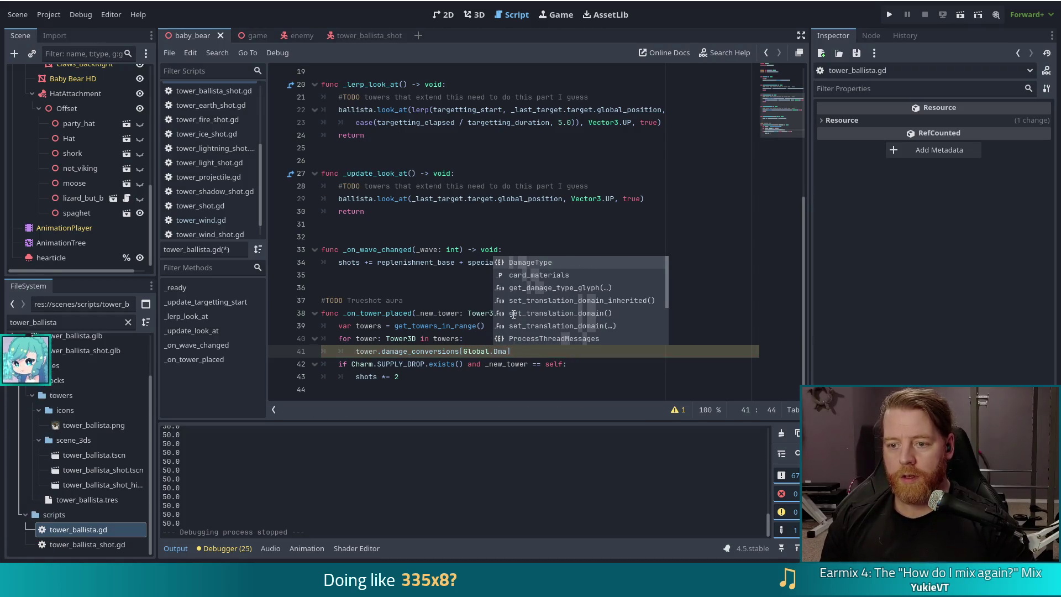
type(".TRUE]")
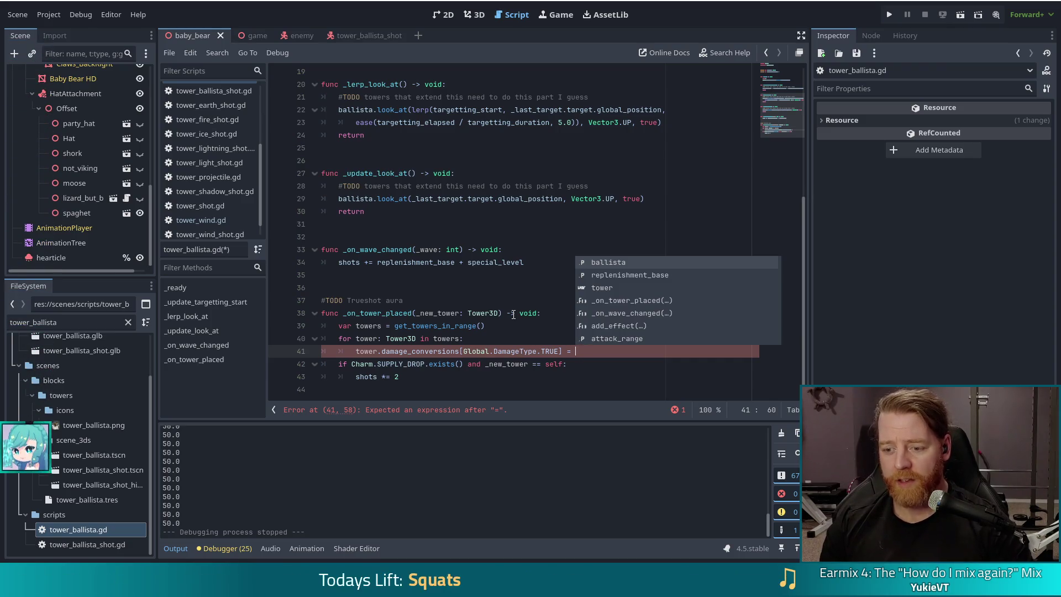
type("0.5")
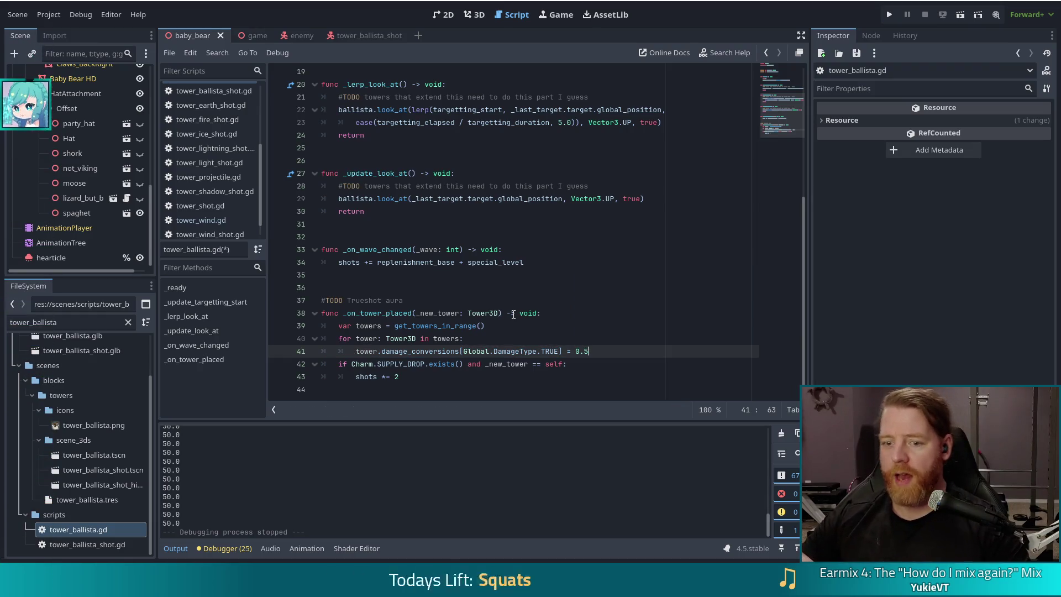
- Delete the leftover Supply Drop shots block and save tower_ballista.gd
left_click_drag(436, 377, 597, 350)
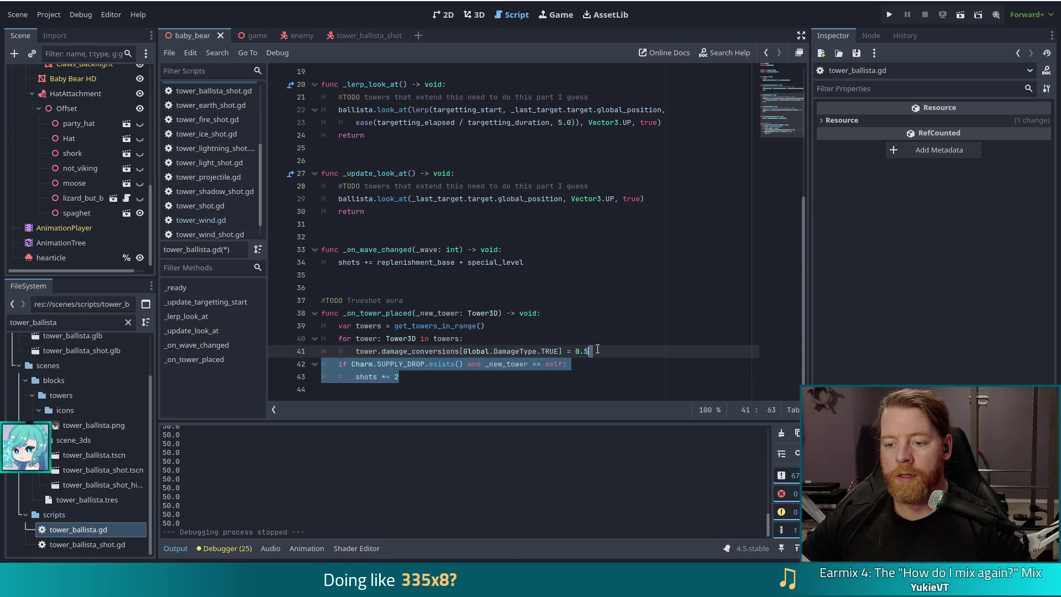
key("BackSpace")
key("ctrl+s")
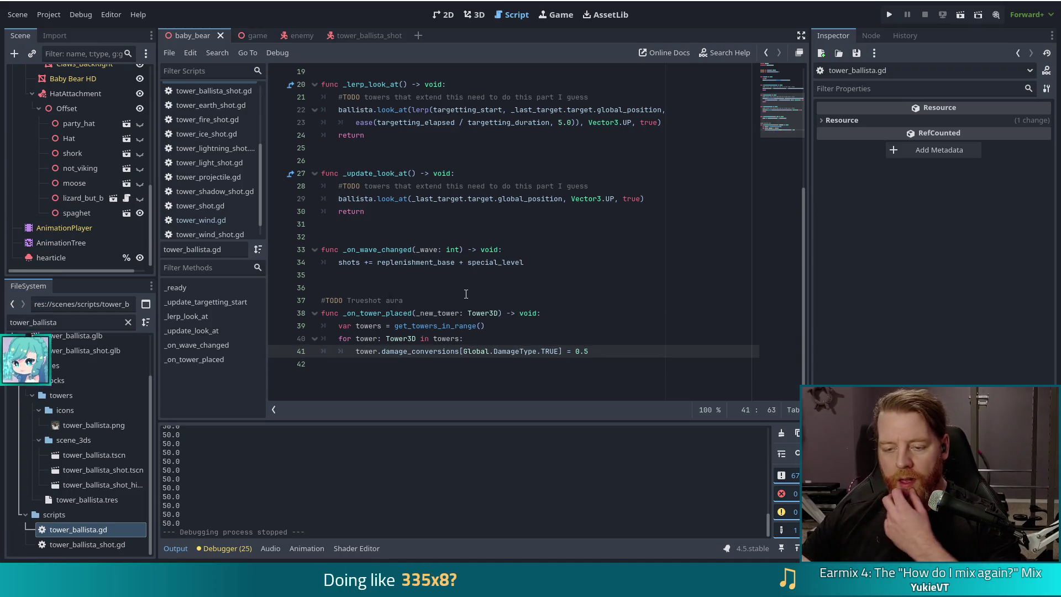
- Review the Trueshot aura block, then switch to the tower_3d.gd script
left_click(517, 337)
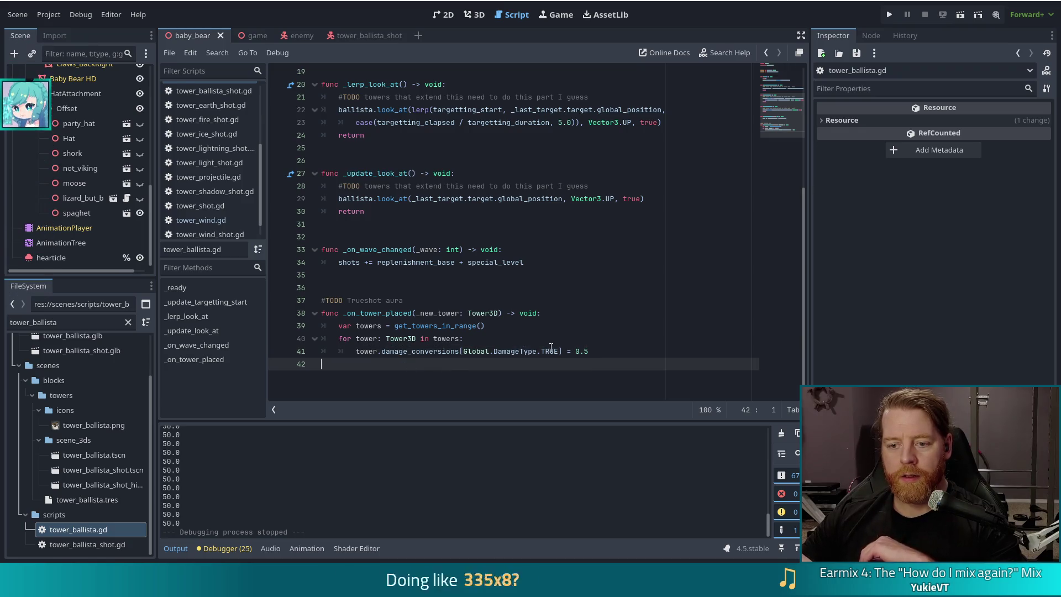
left_click(354, 301)
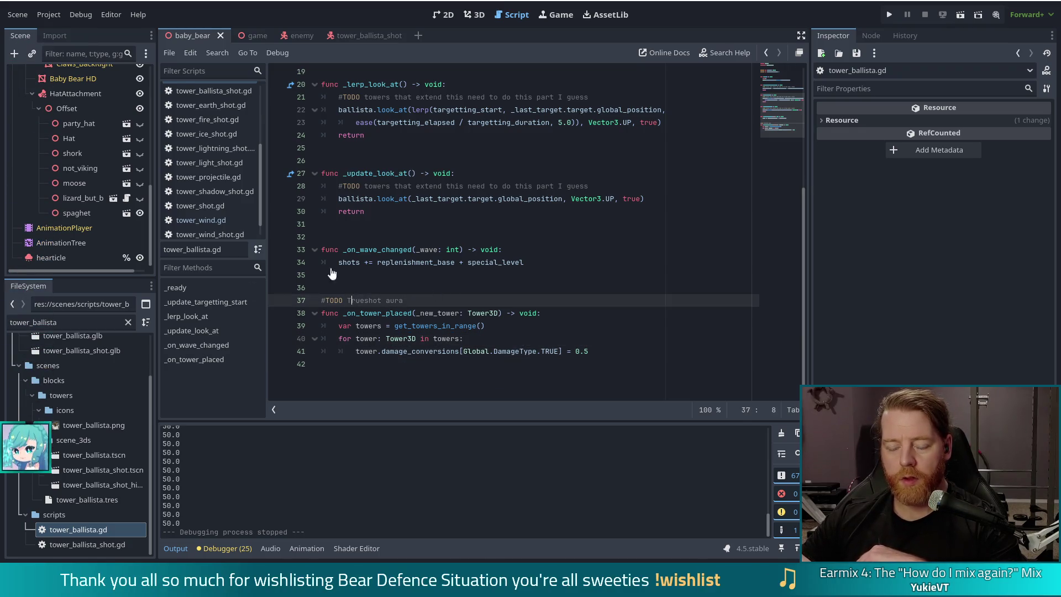
left_click(492, 326)
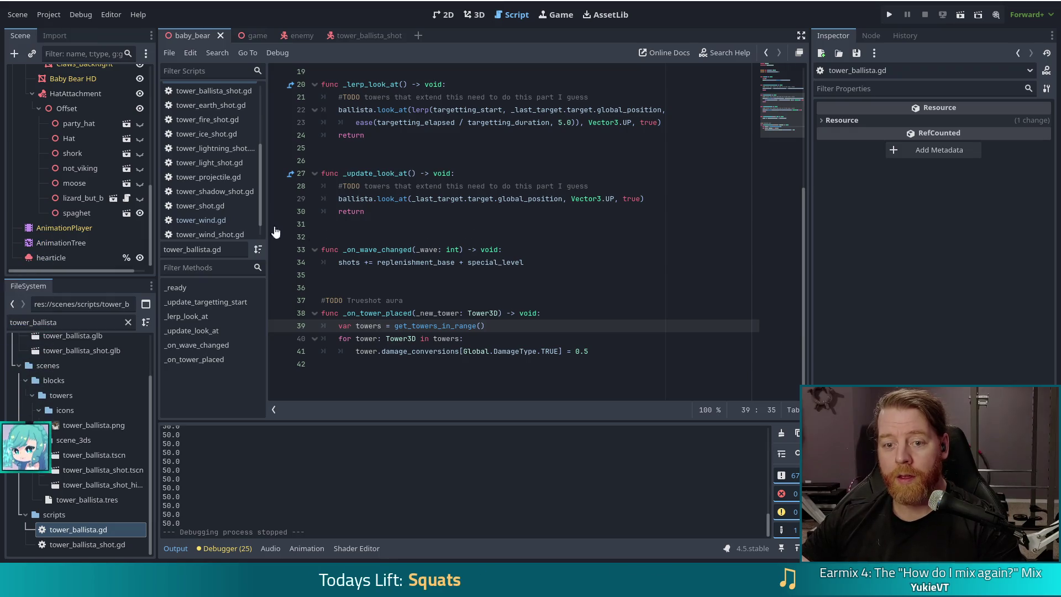
scroll(225, 204, "up", 2)
scroll(225, 204, "up", 2)
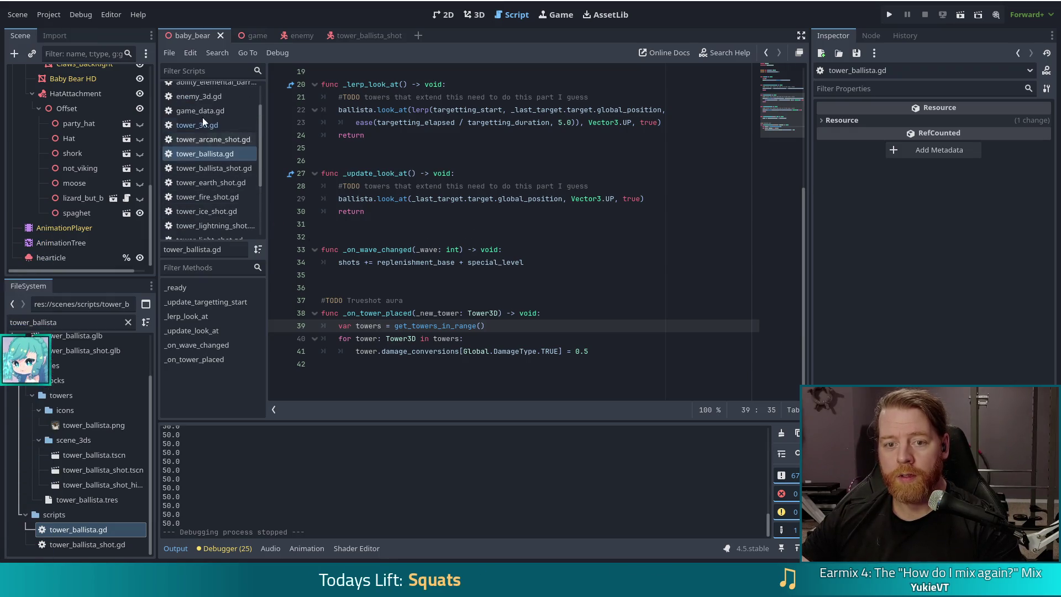
left_click(190, 127)
- Jump to create_shot in tower_3d.gd and add an empty line after the TowerShot instantiation on line 270
left_click(365, 288)
scroll(530, 243, "down", 5)
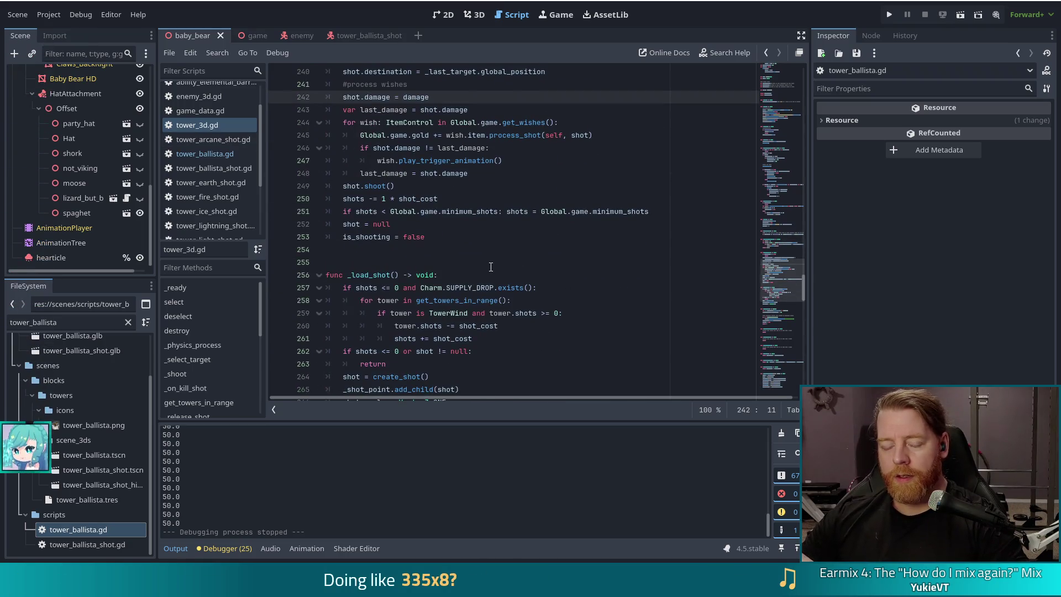
scroll(229, 330, "down", 3)
scroll(210, 381, "down", 1)
left_click(200, 380)
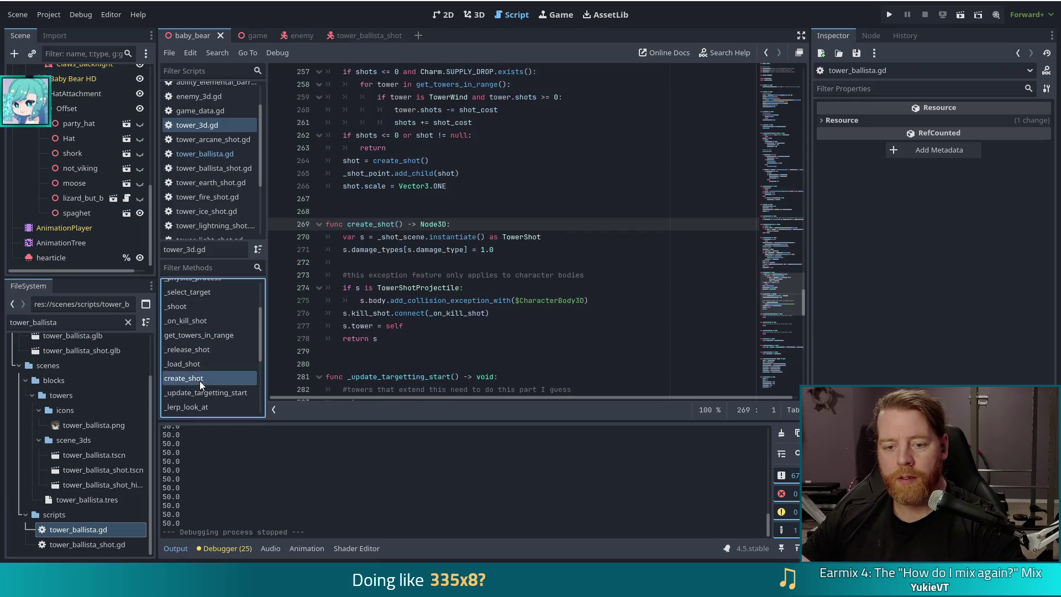
left_click(552, 262)
left_click(555, 239)
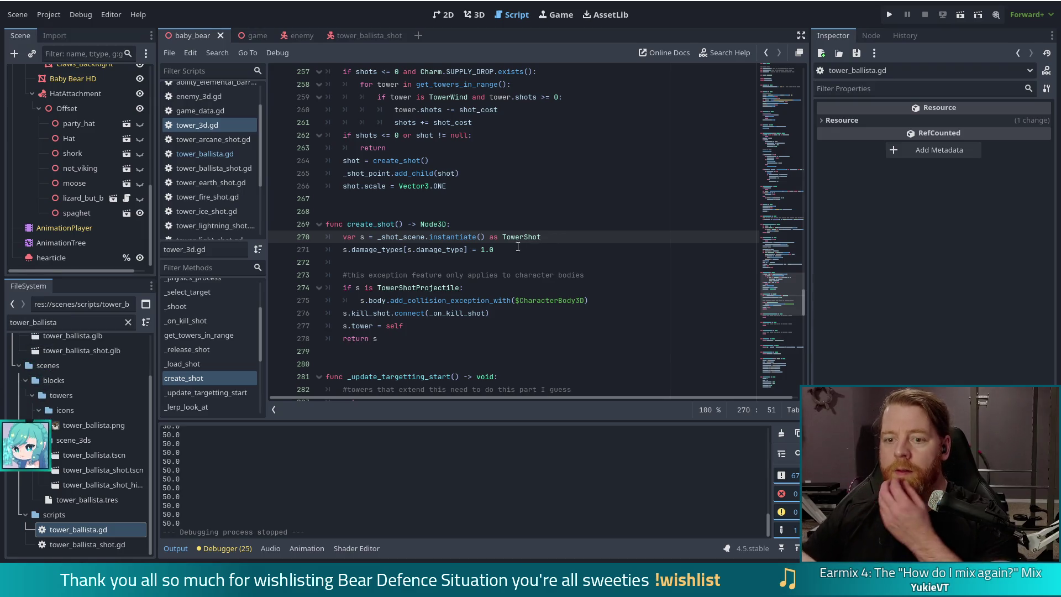
left_click(534, 249)
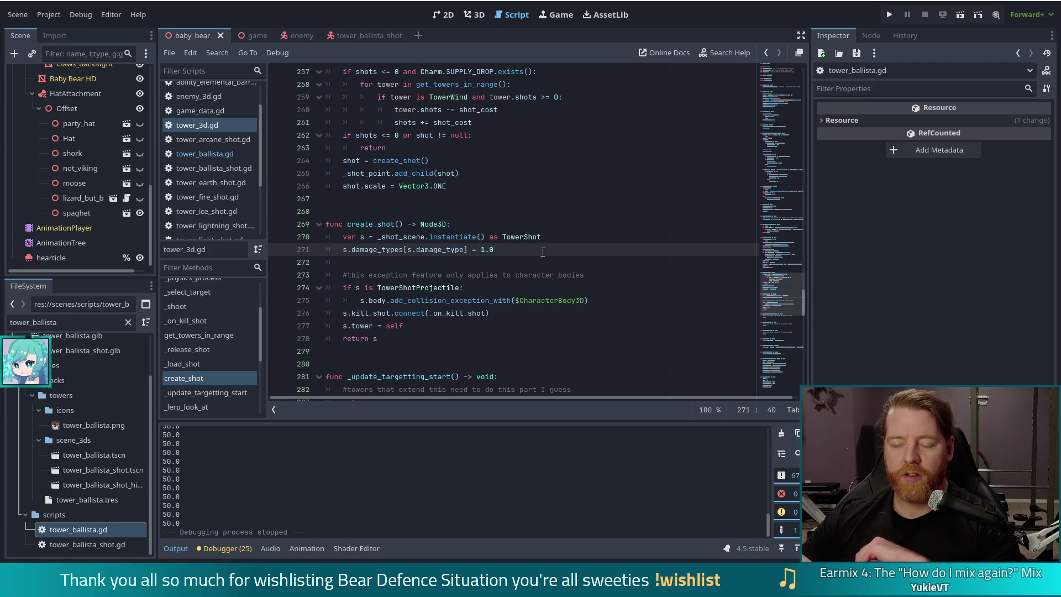
left_click(429, 249)
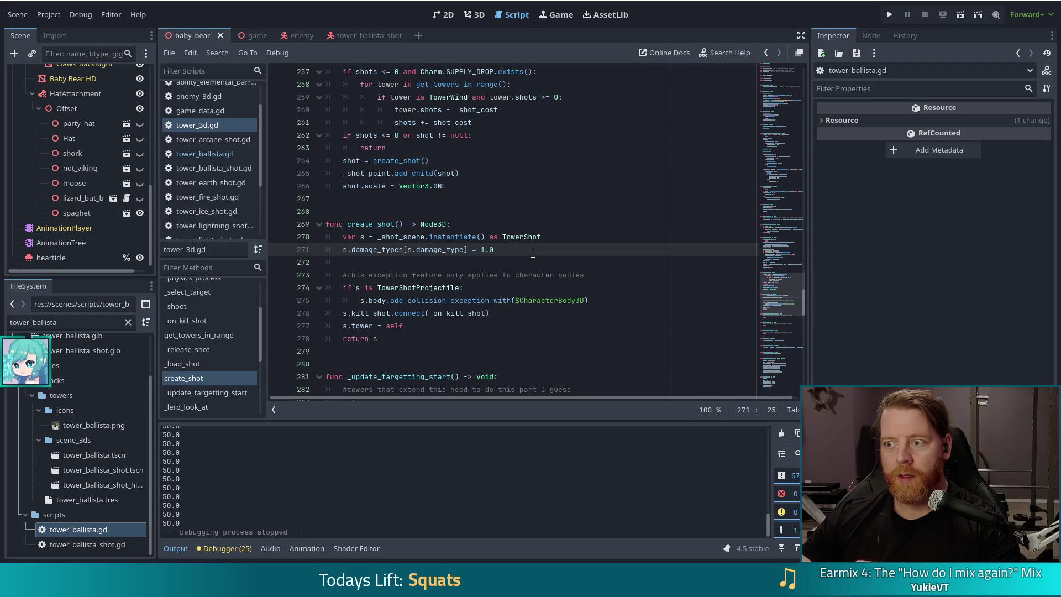
left_click(569, 237)
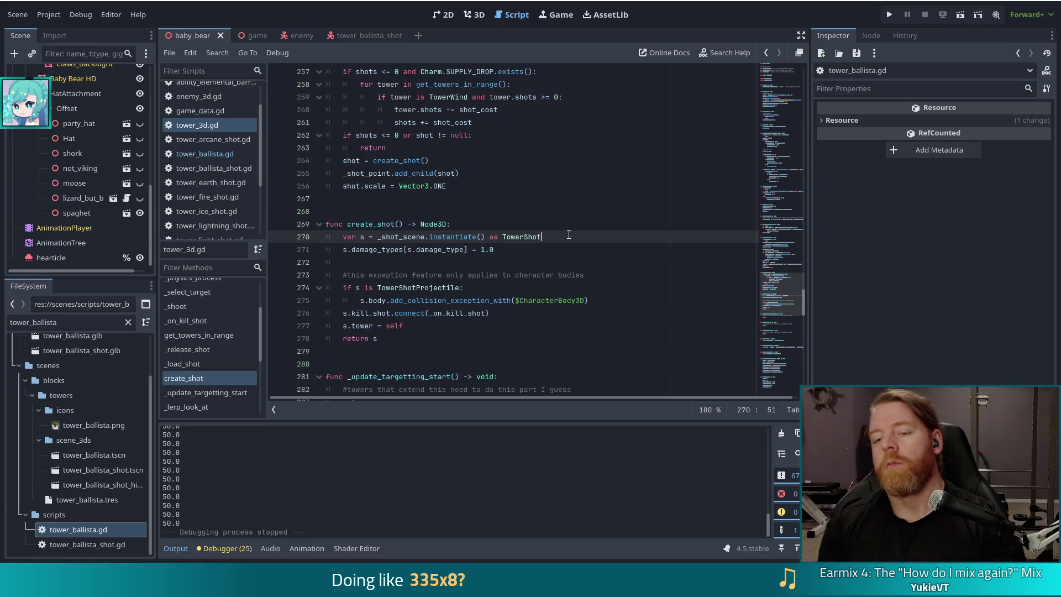
key("Return")
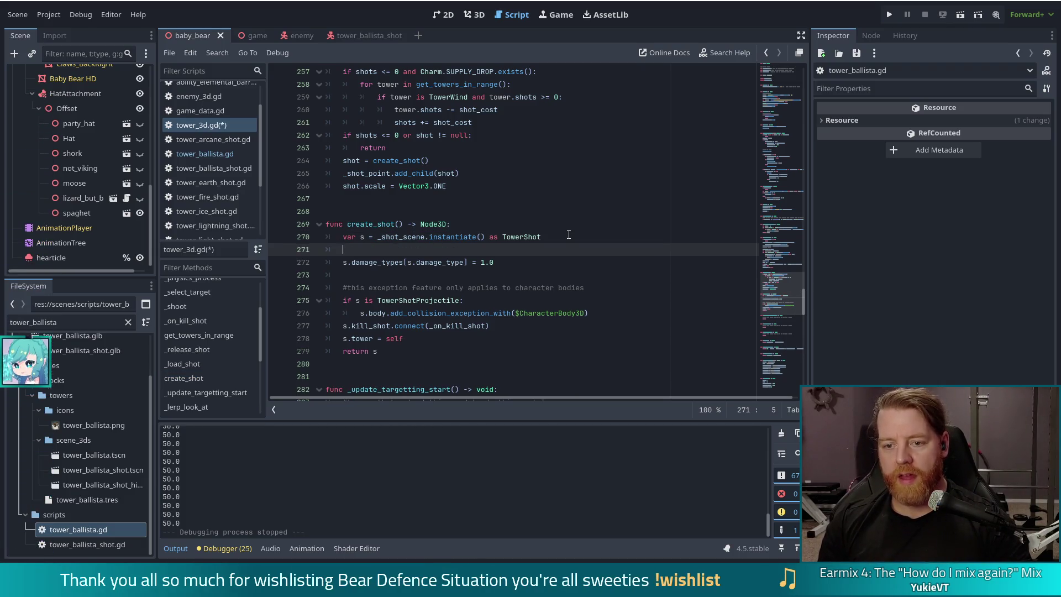
- Start a loop 'for d in damage_conversions.keys():' in create_shot
type("for")
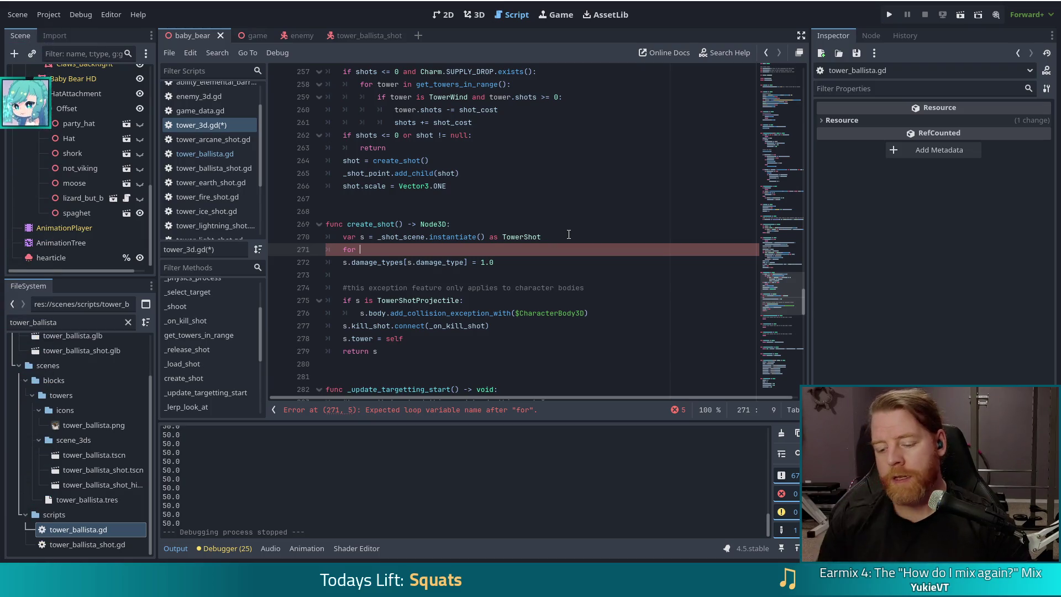
type("d in dama")
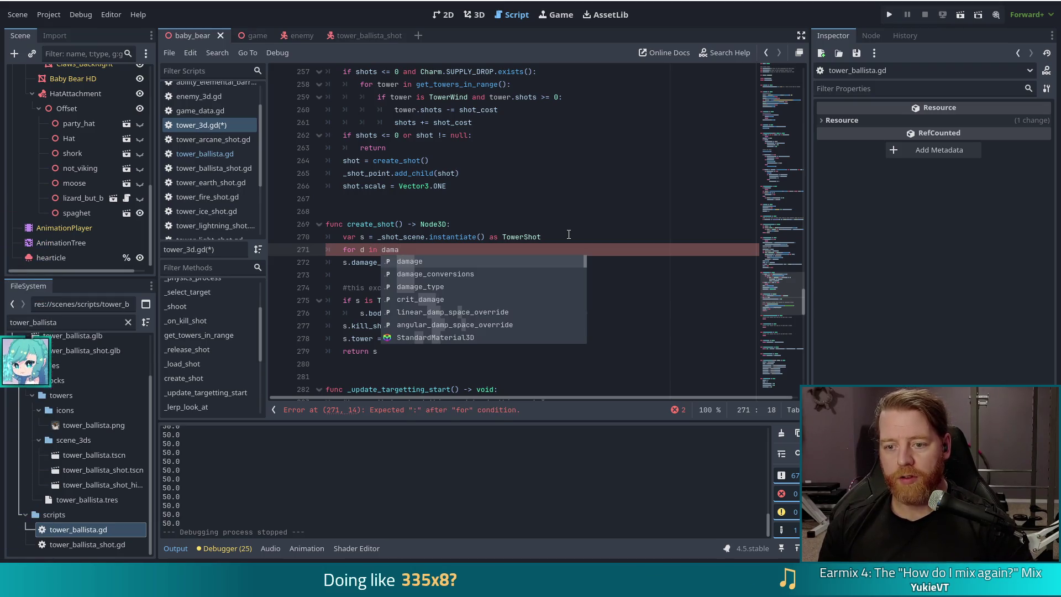
key("Return")
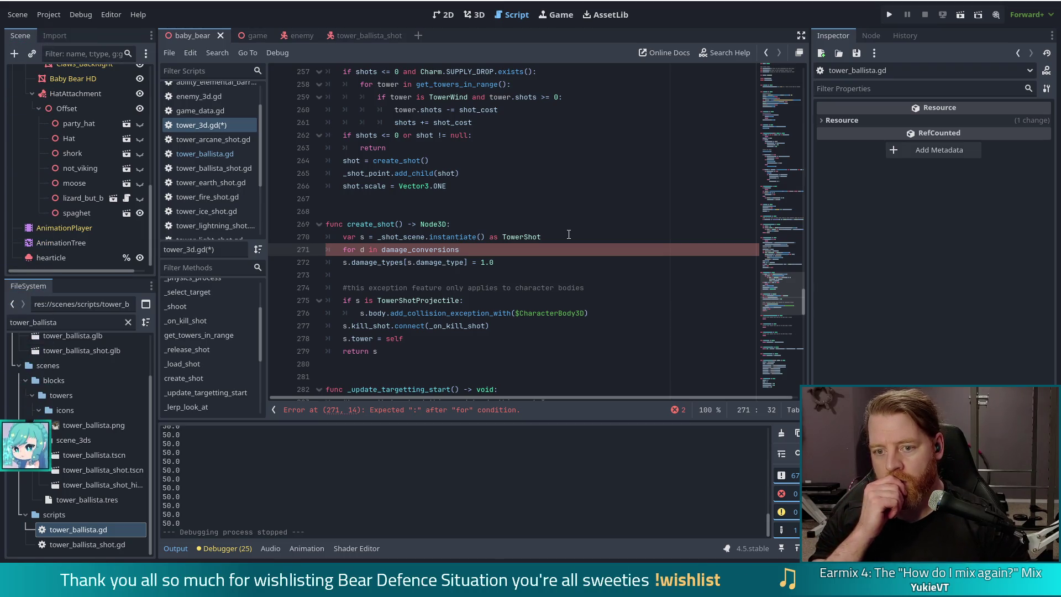
type(".ke")
key("Return")
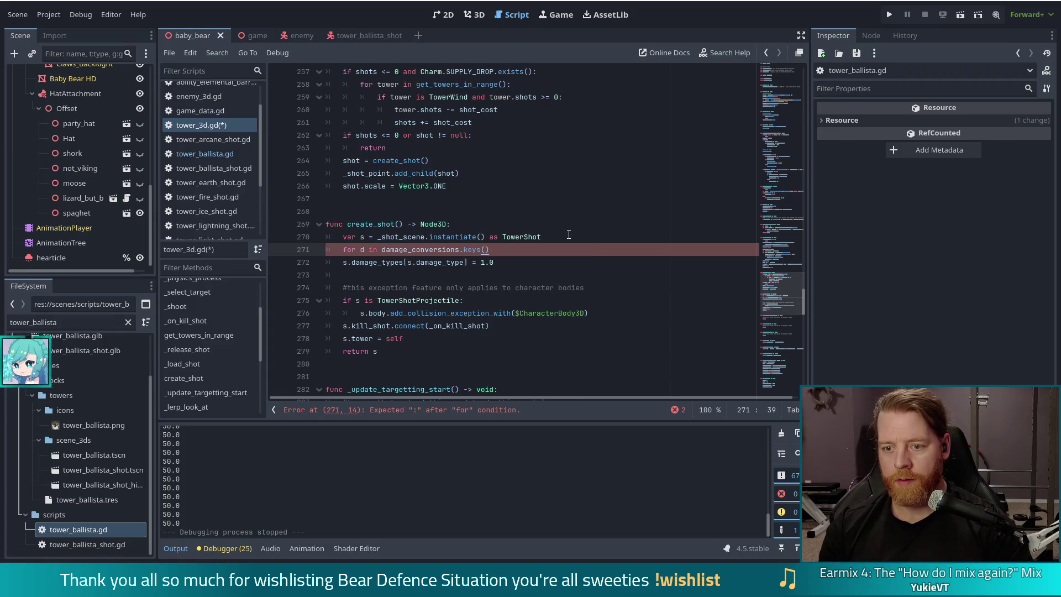
type(":")
key("Return")
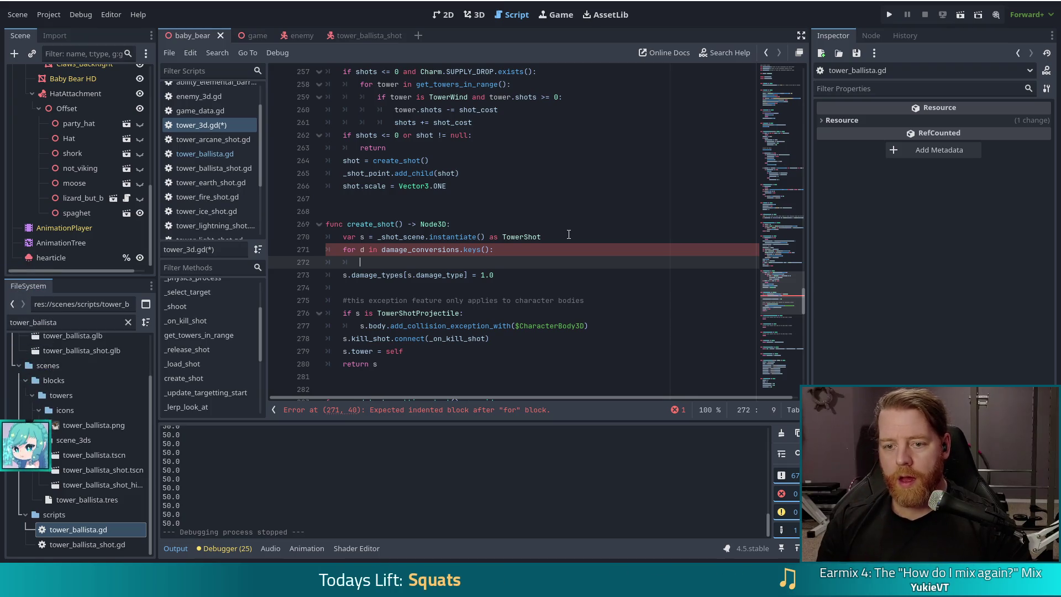
- Inside the loop, assign s.damage_types[d] = damage_conversions[d], then open a line above the loop
type("s.da")
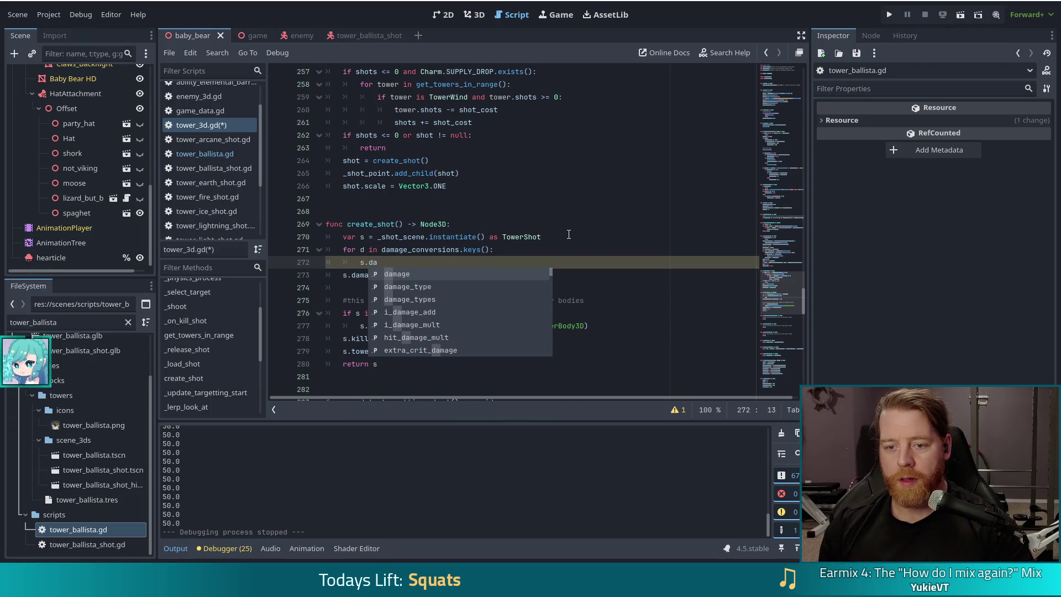
key("Return")
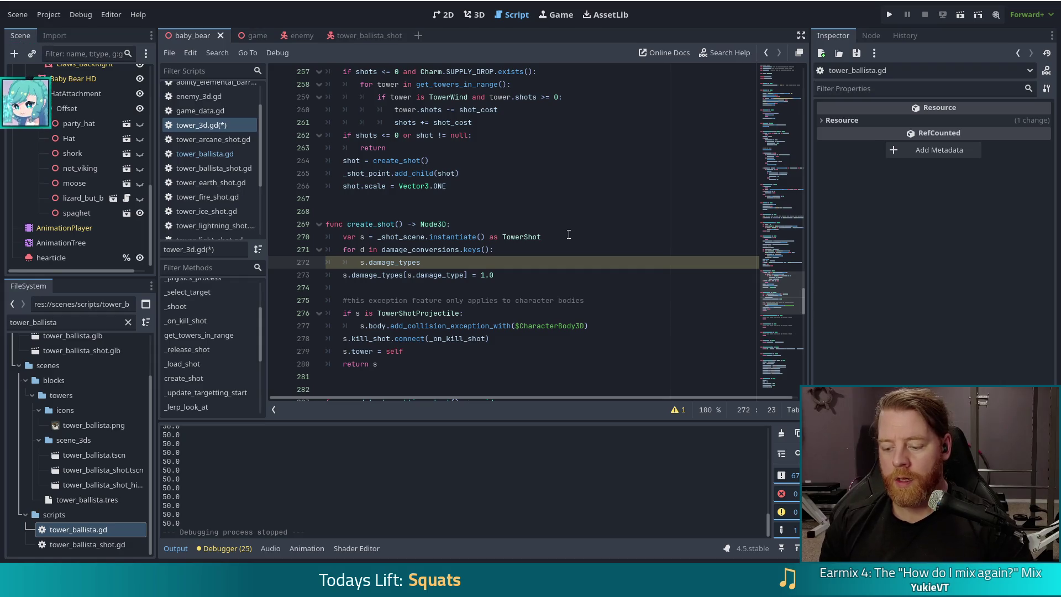
type("[d] =")
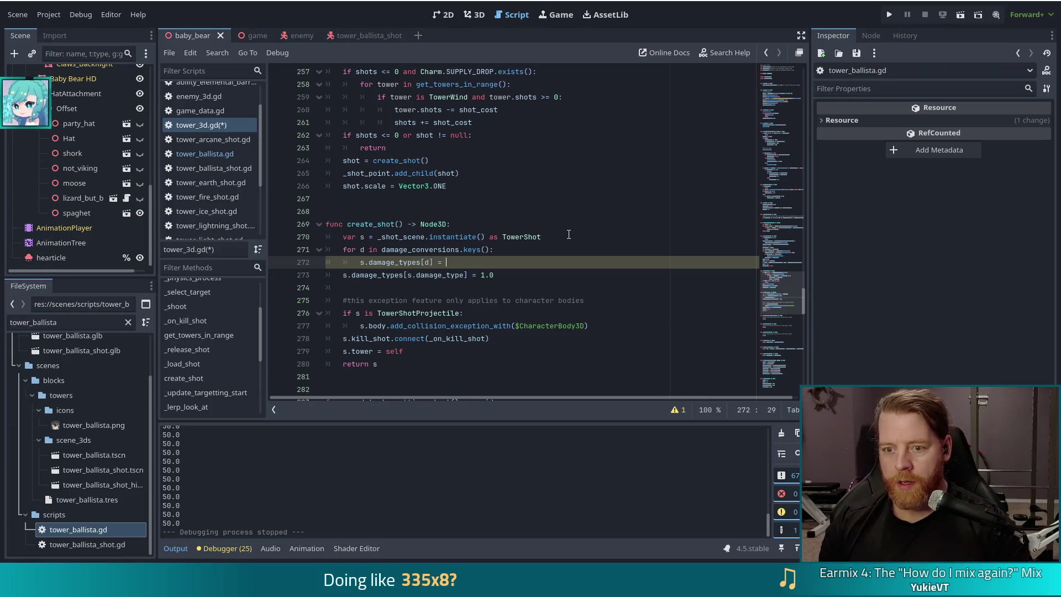
type("d")
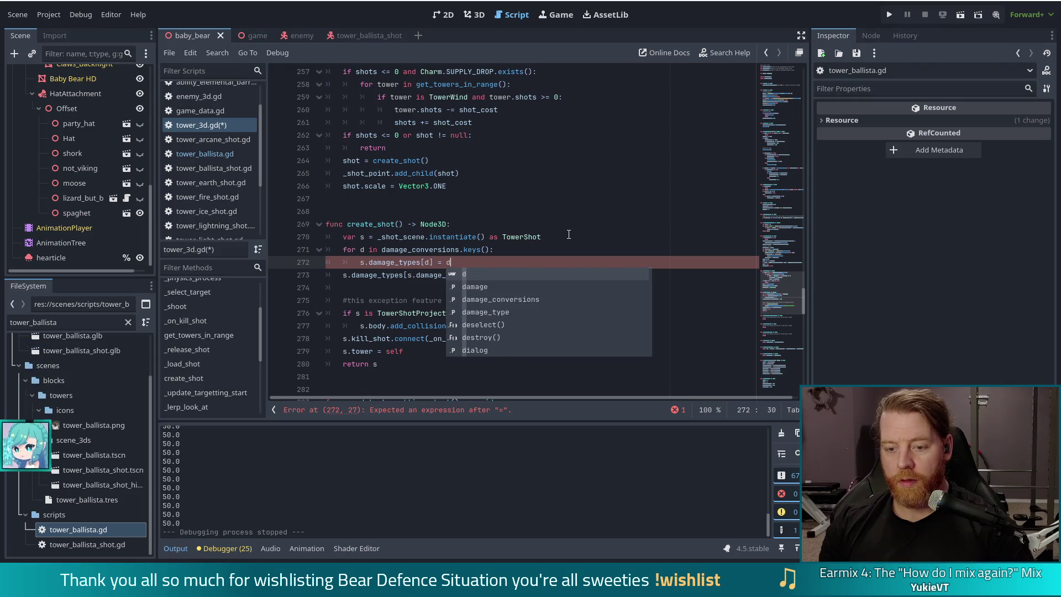
key("Down")
key("Down")
key("Return")
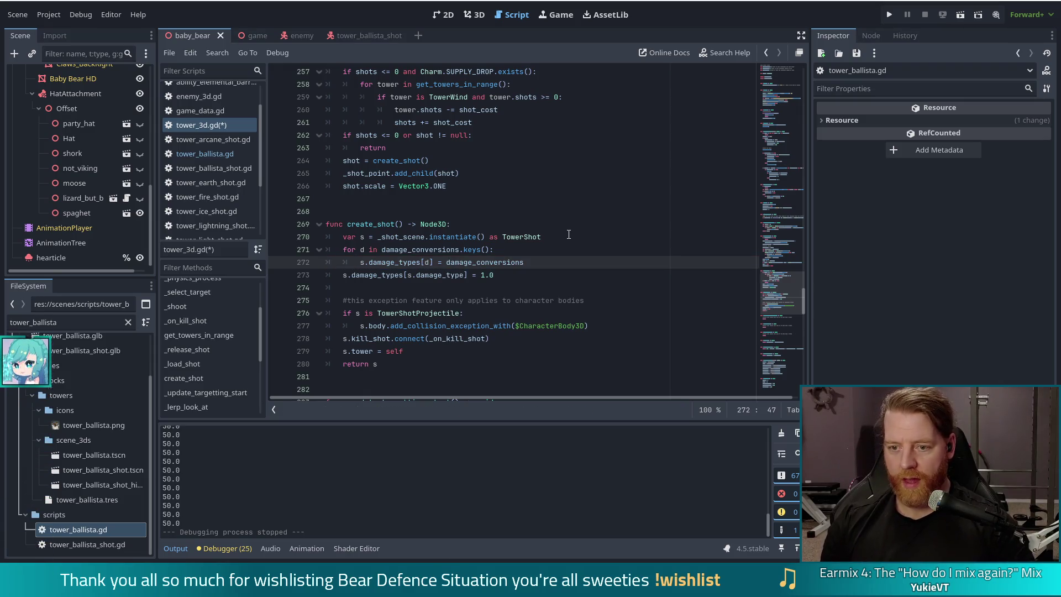
type("[d]")
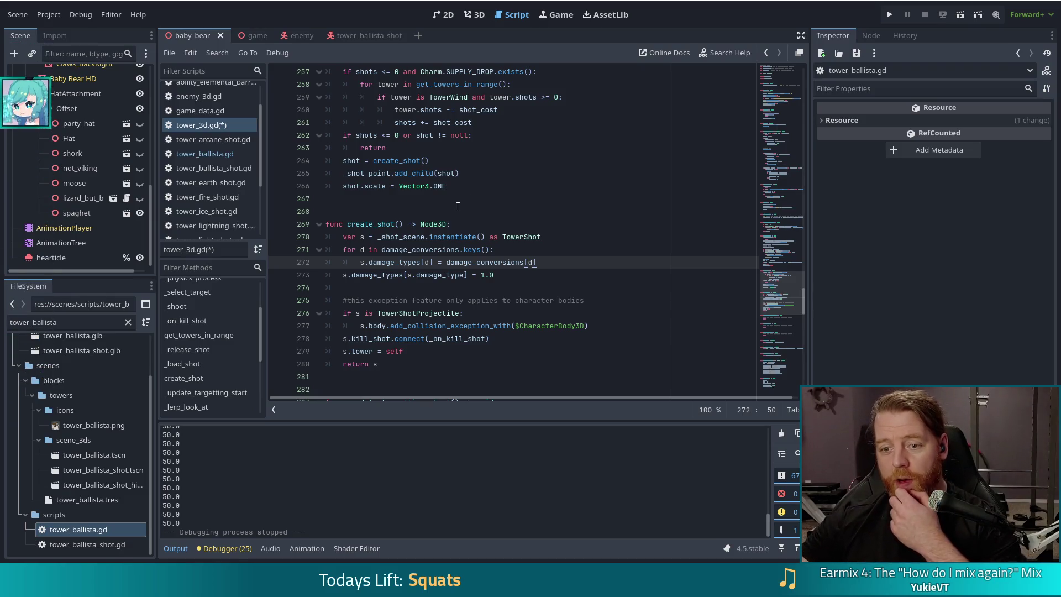
left_click(563, 235)
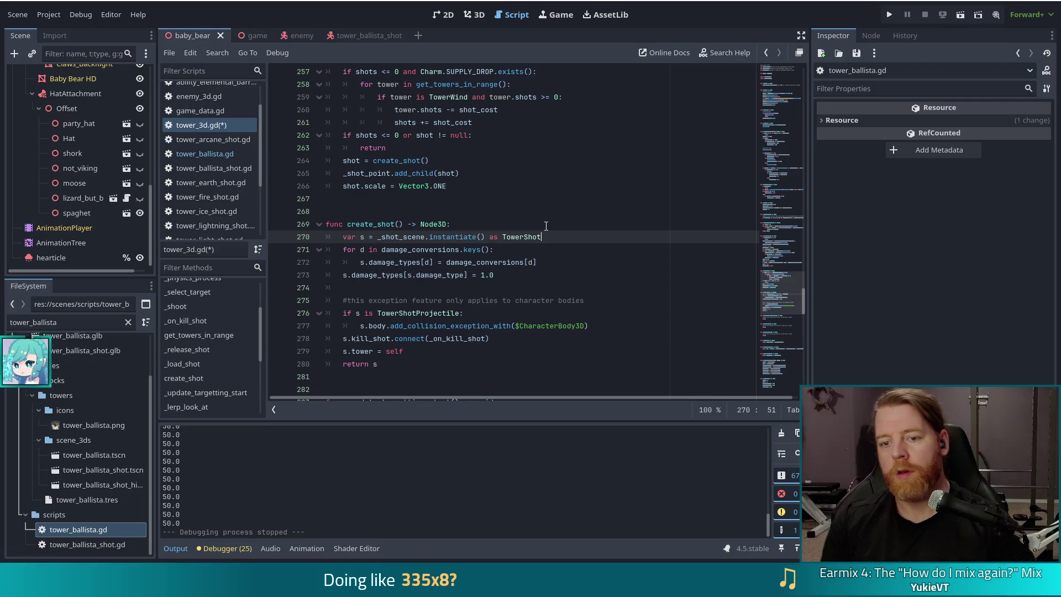
key("Return")
- Declare 'var c_total:= 0.0' above the for loop and add a new line in the loop body
type("var ")
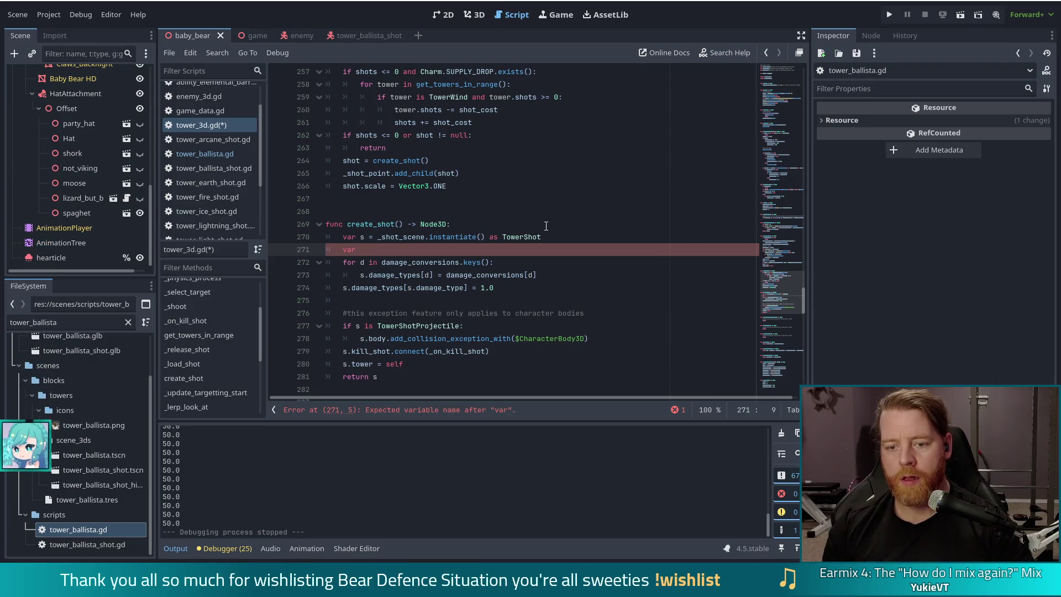
type("c_total:")
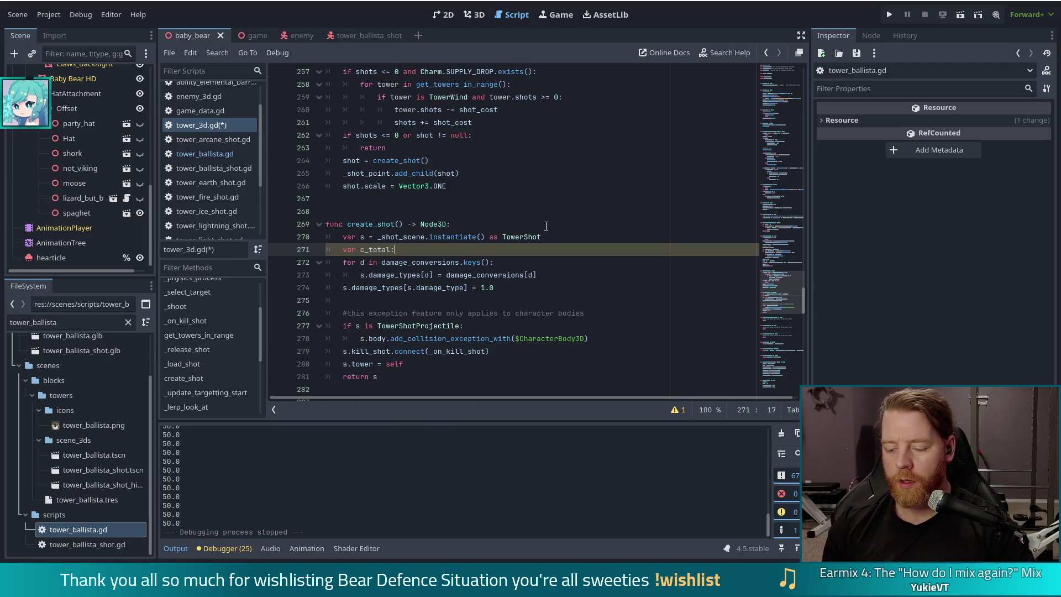
type("= 0")
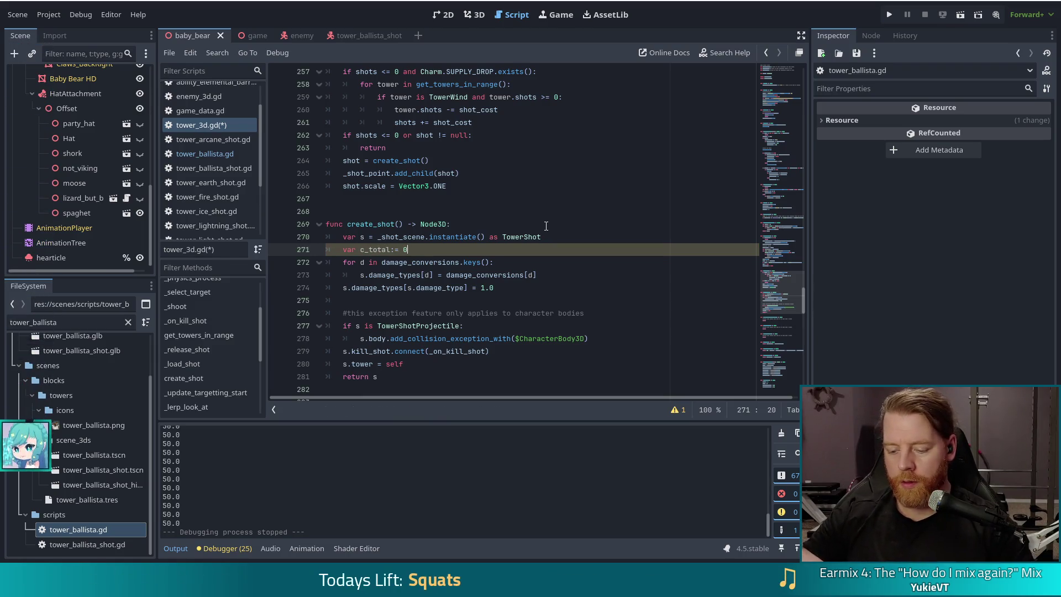
type(".0")
scroll(483, 233, "down", 1)
left_click(572, 228)
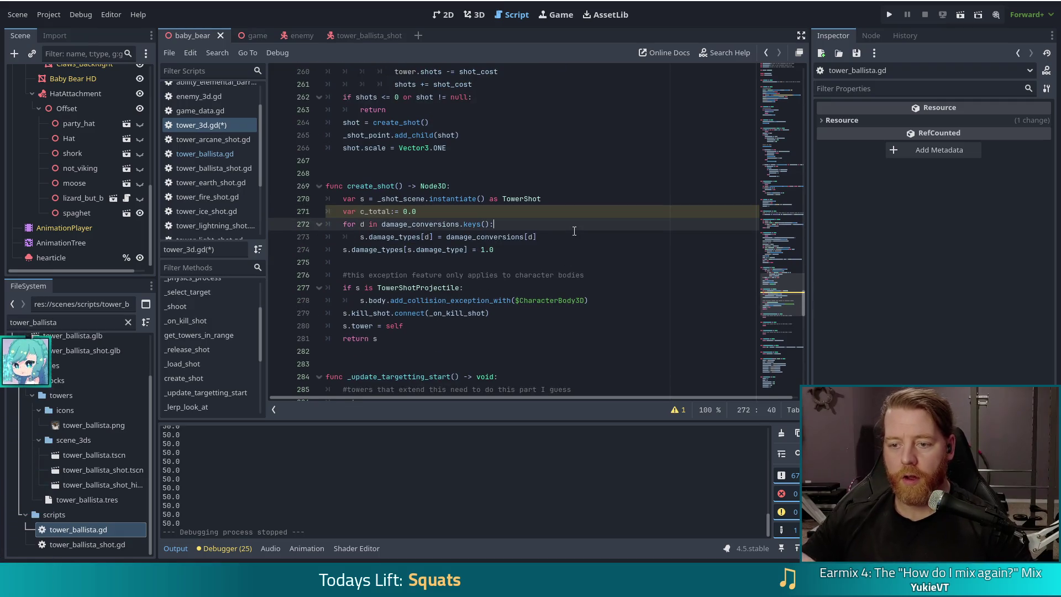
key("Down")
key("End")
key("Return")
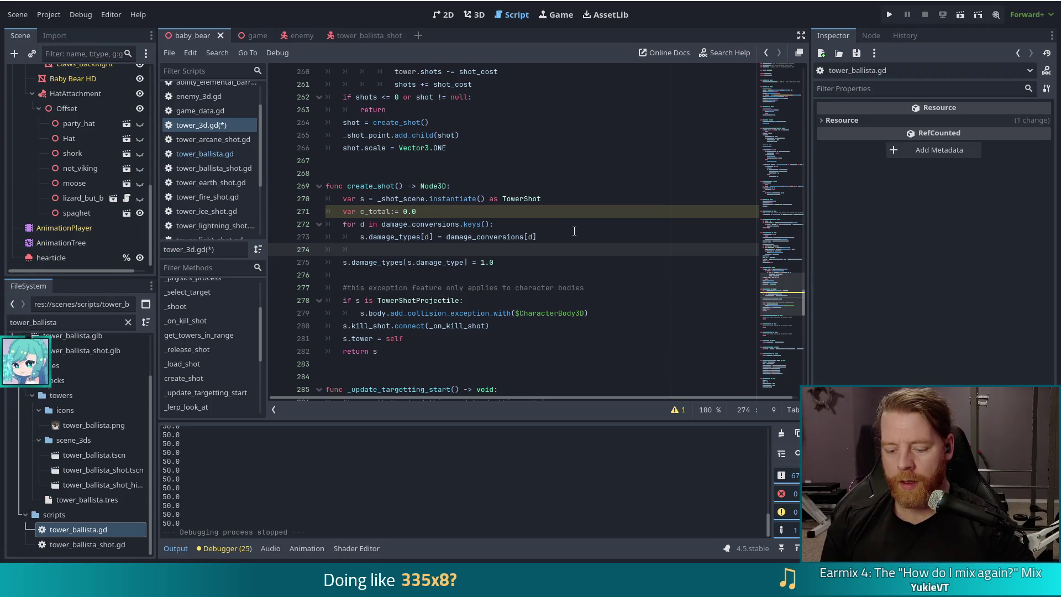
- Add 'c_total += damage_conversions[d]' inside the loop, then start an outdented line after it
type("c_total")
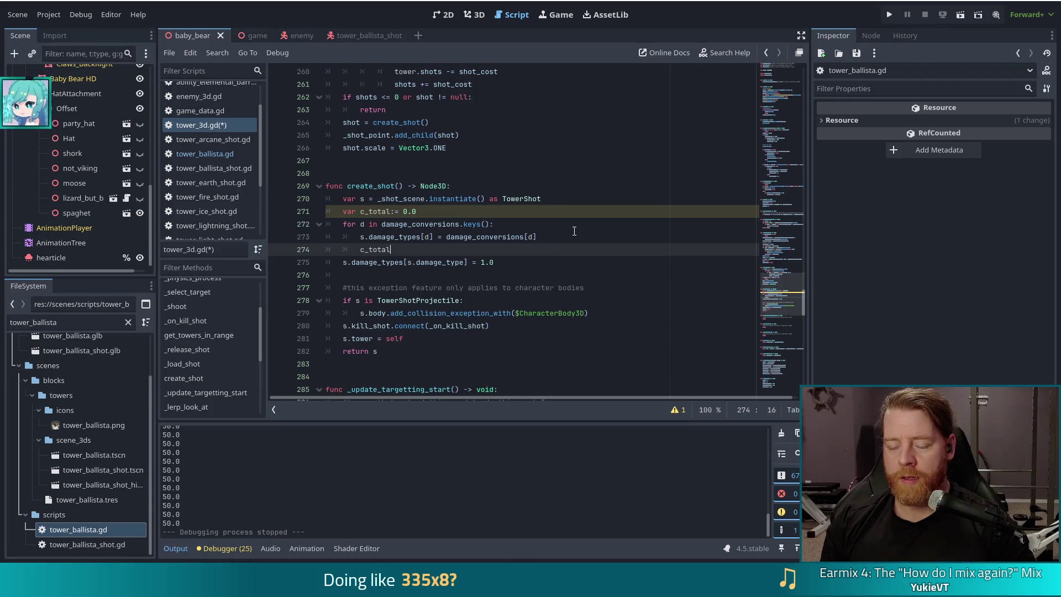
type(" += da")
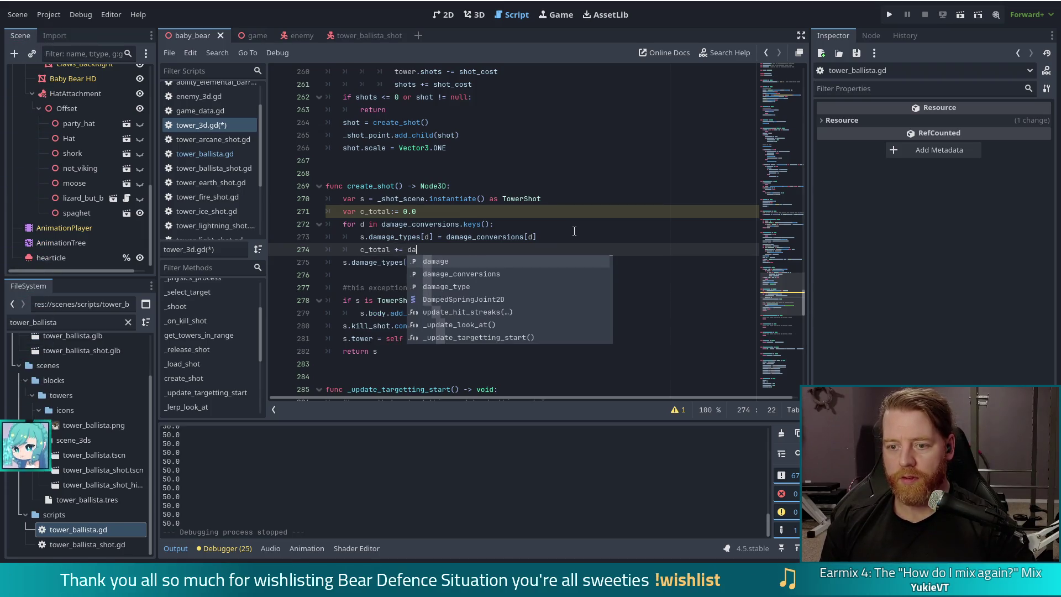
key("Down")
key("Return")
type("[d]")
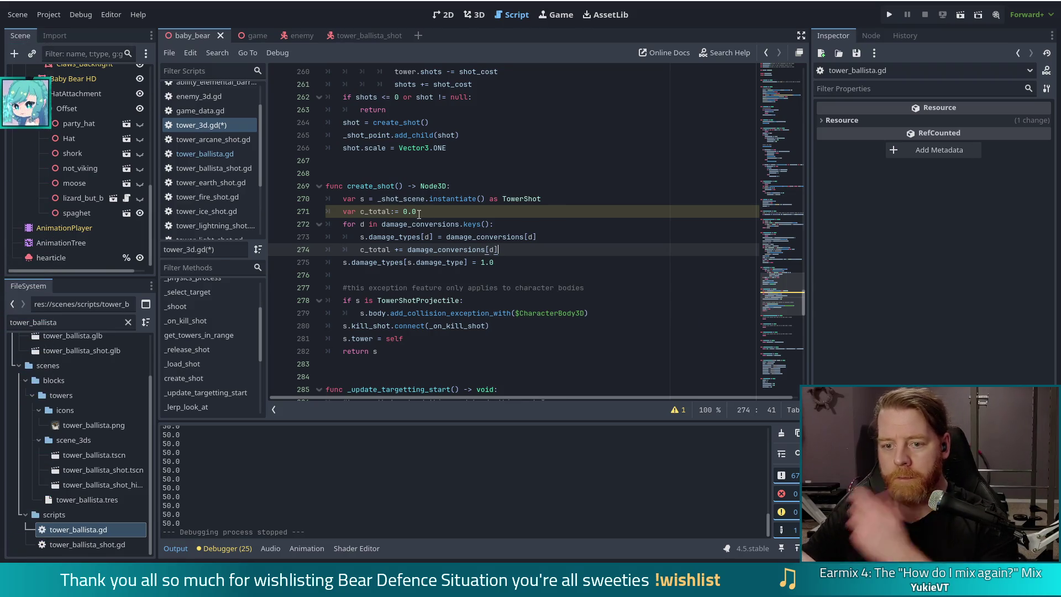
key("Left")
key("Left")
key("Left")
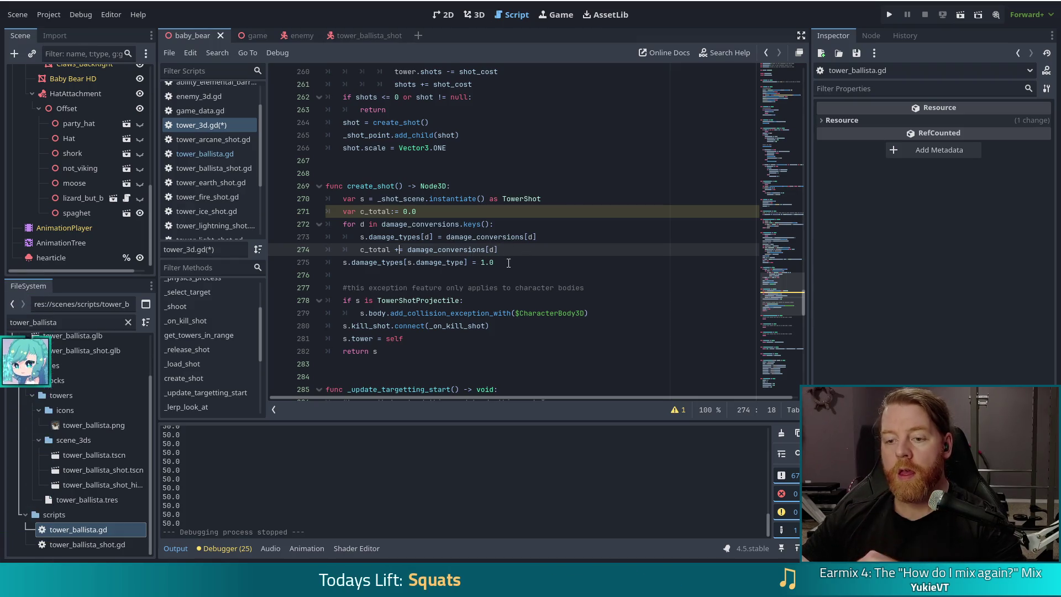
left_click(508, 263)
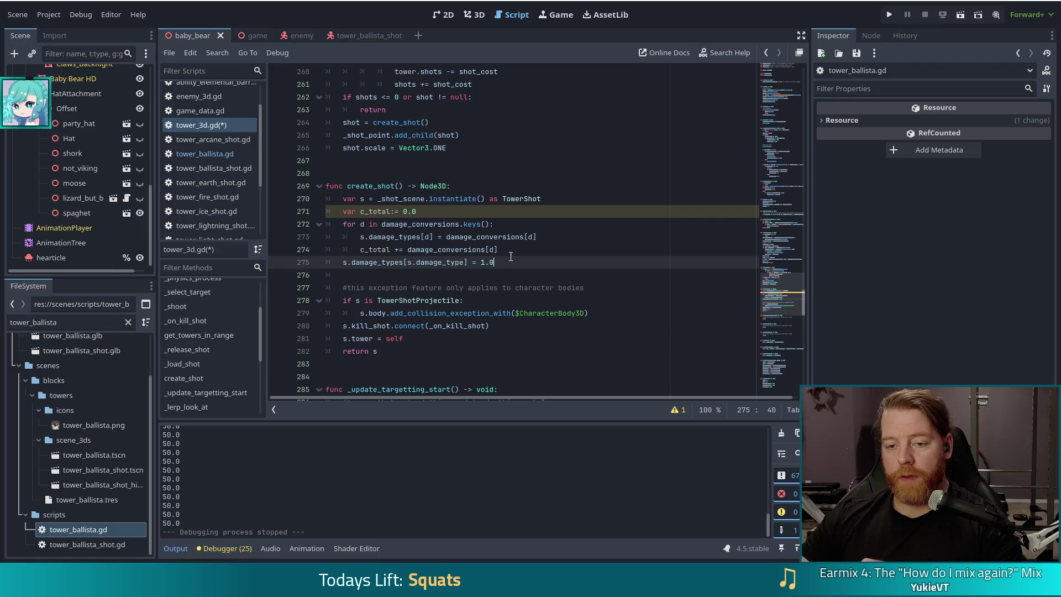
left_click(514, 249)
key("Return")
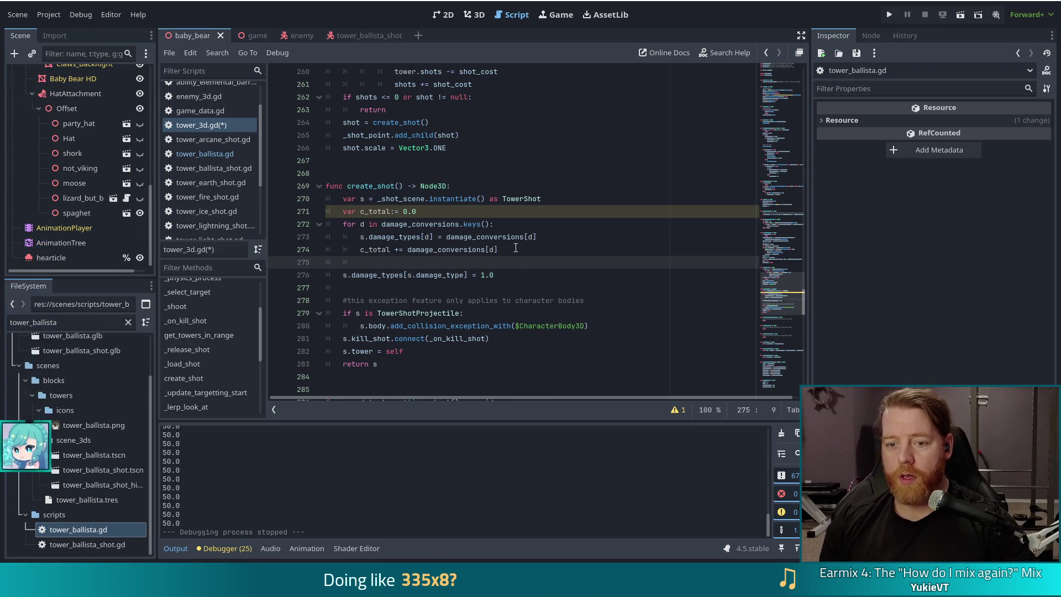
key("BackSpace")
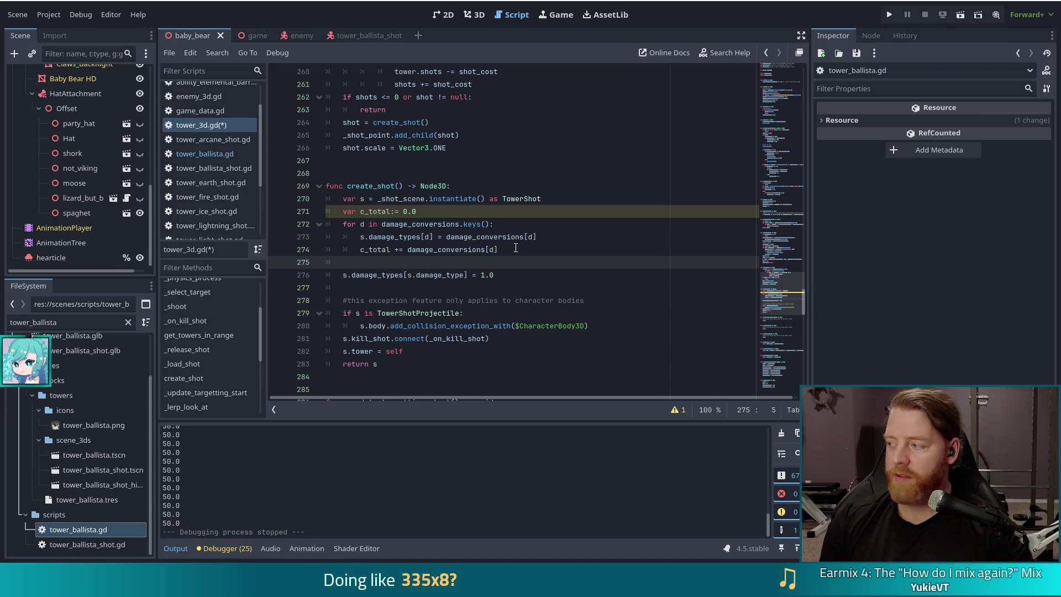